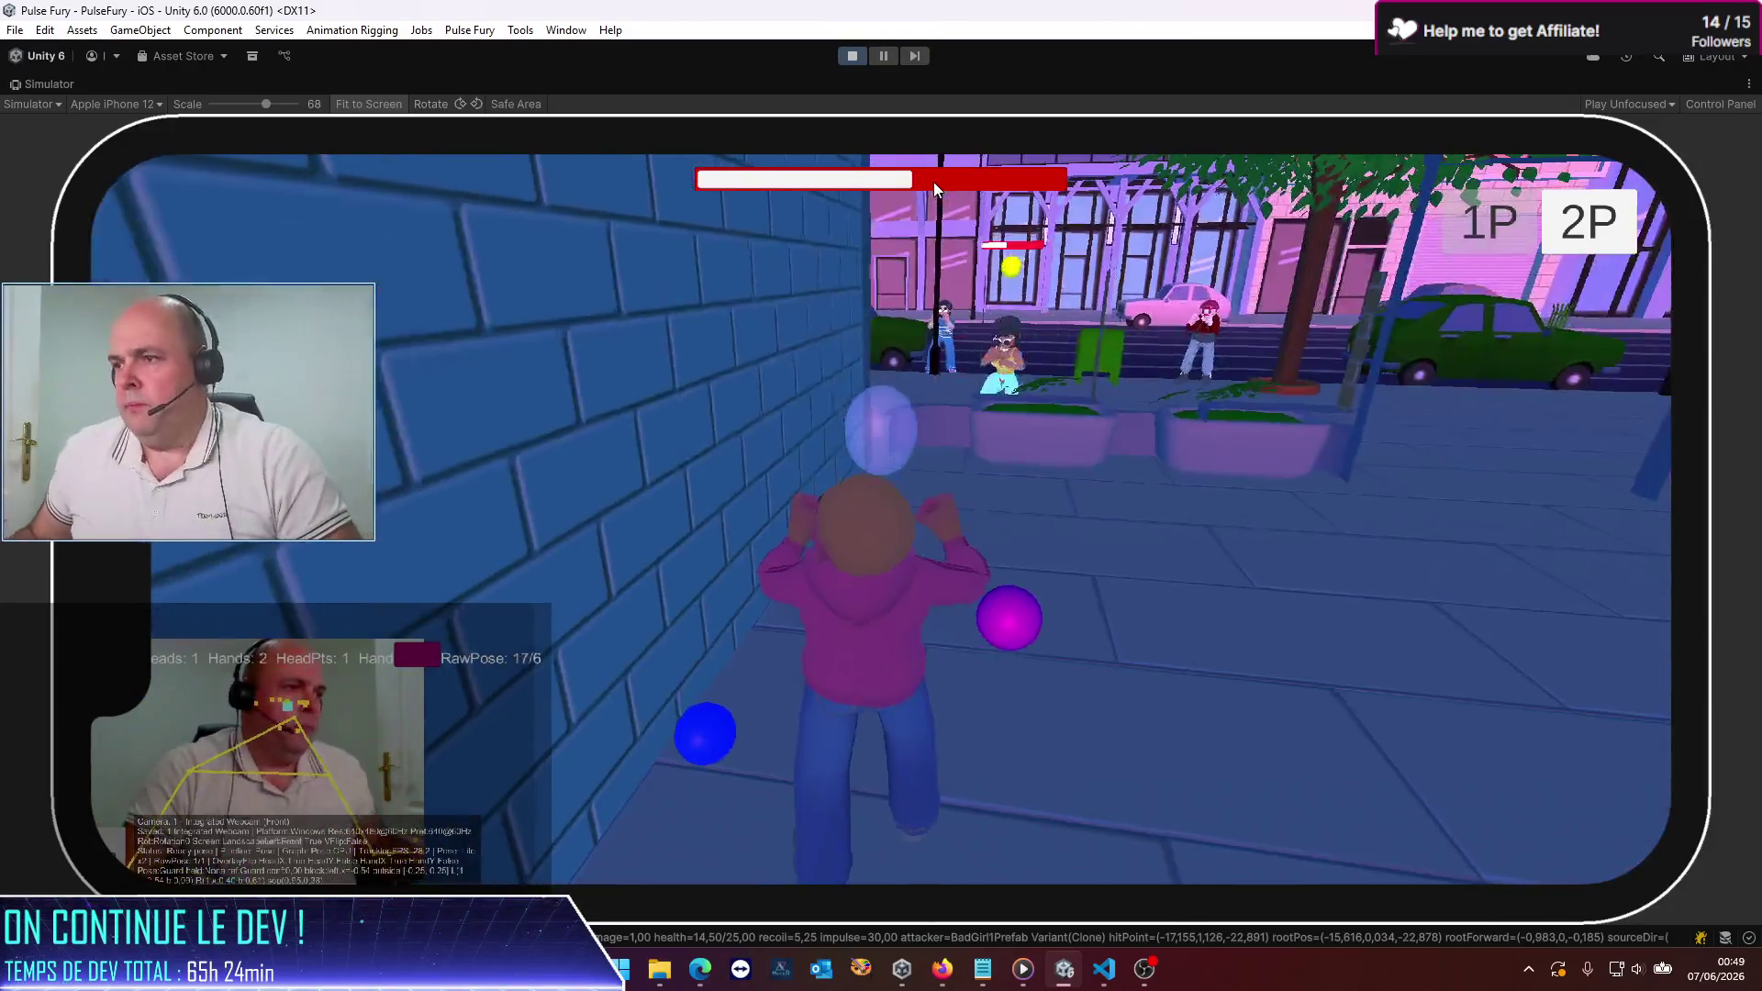
Step: Exit Unity play mode and switch back to the Codex chat in Visual Studio Code
left_click(852, 57)
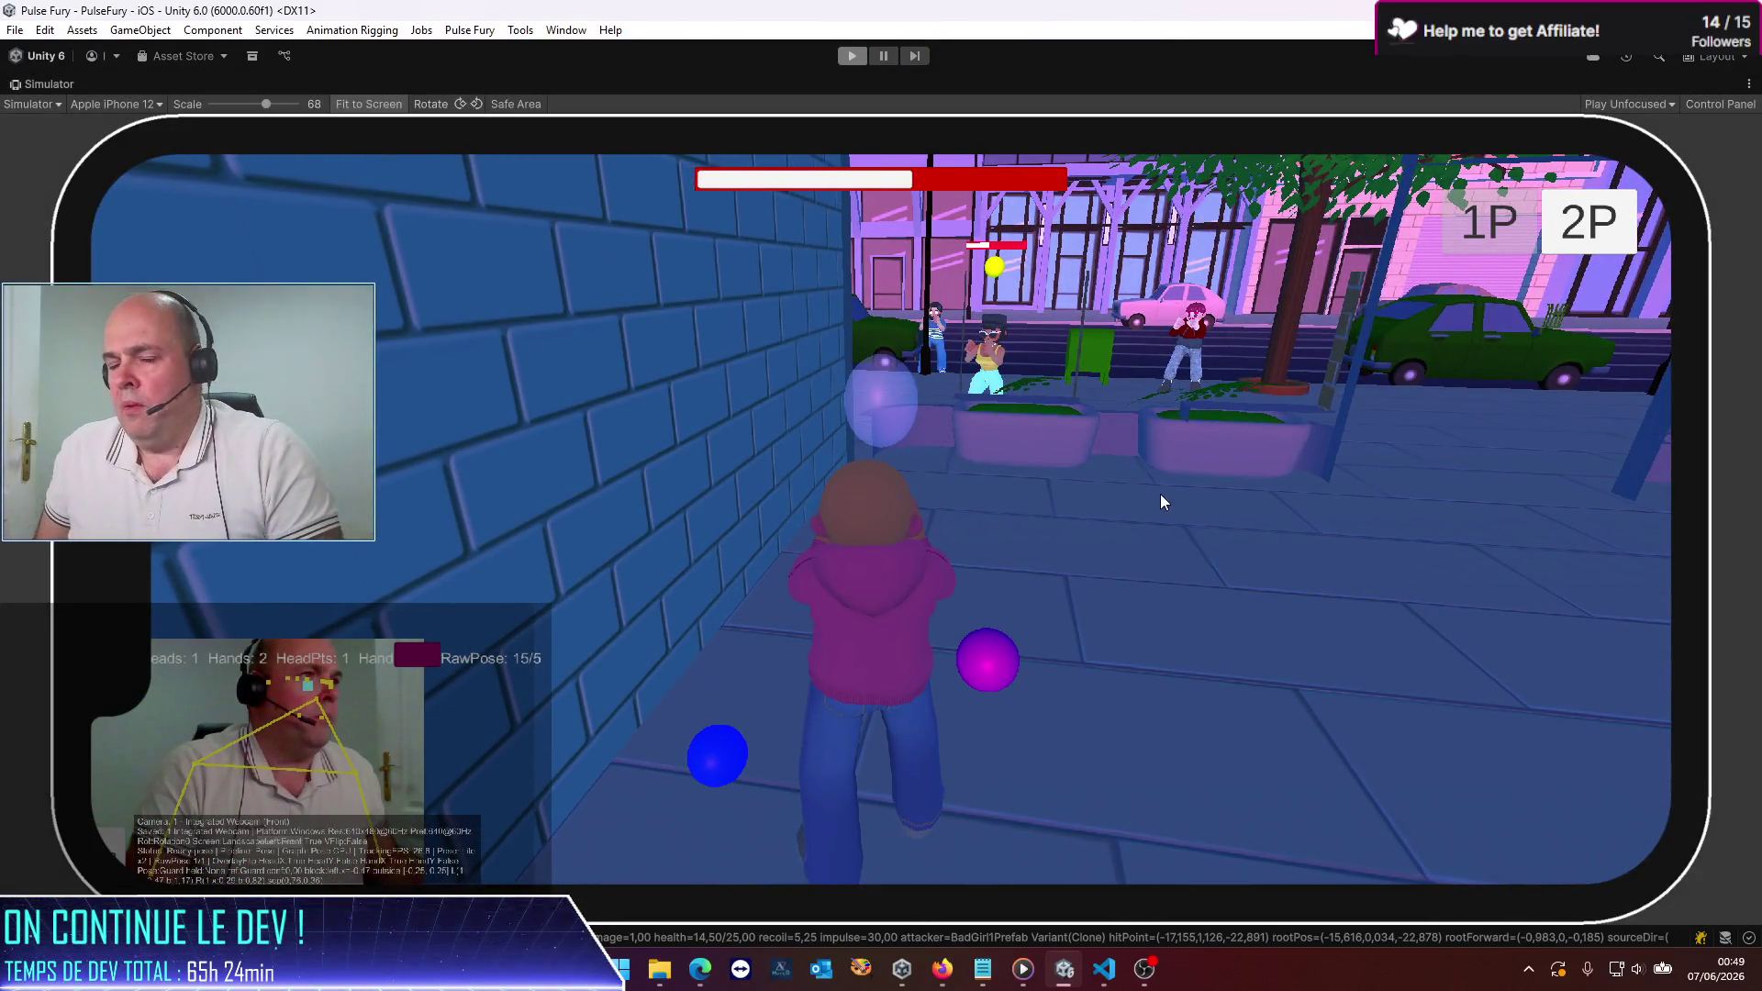
key("alt+Tab")
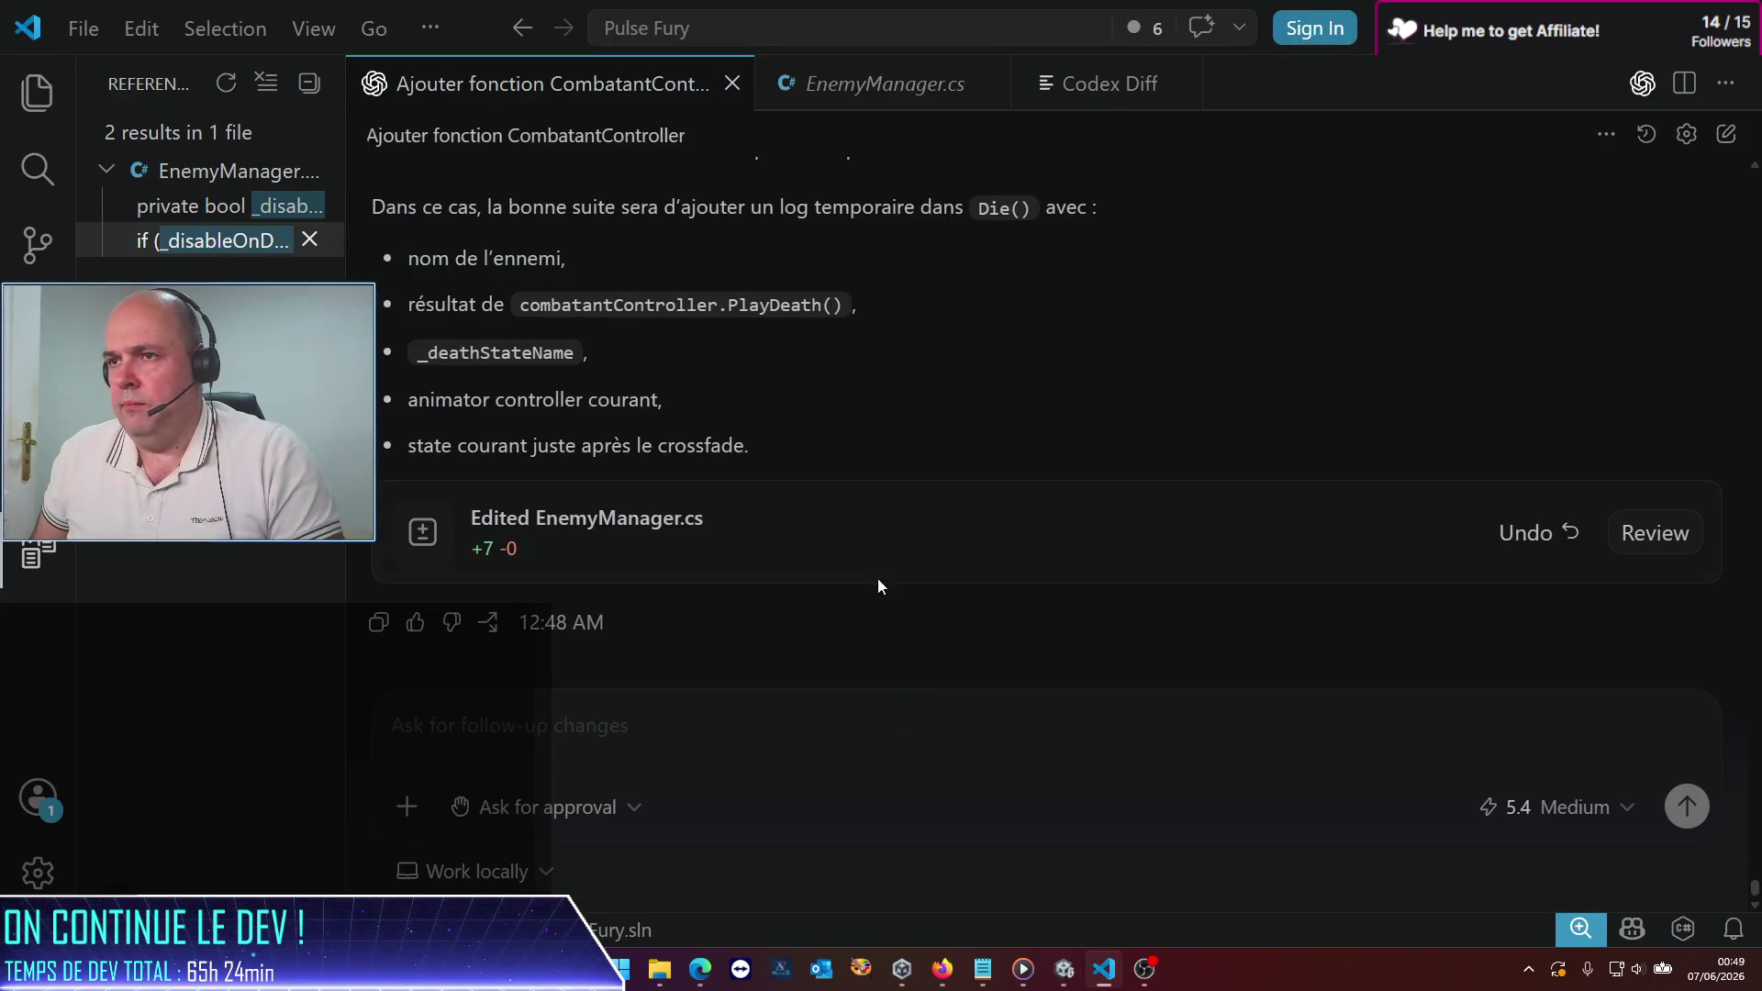
Step: Ask Codex why the animator was left at speed 0 and whether that blocks the hitstun crossfade
mouse_move(894, 549)
type("alor")
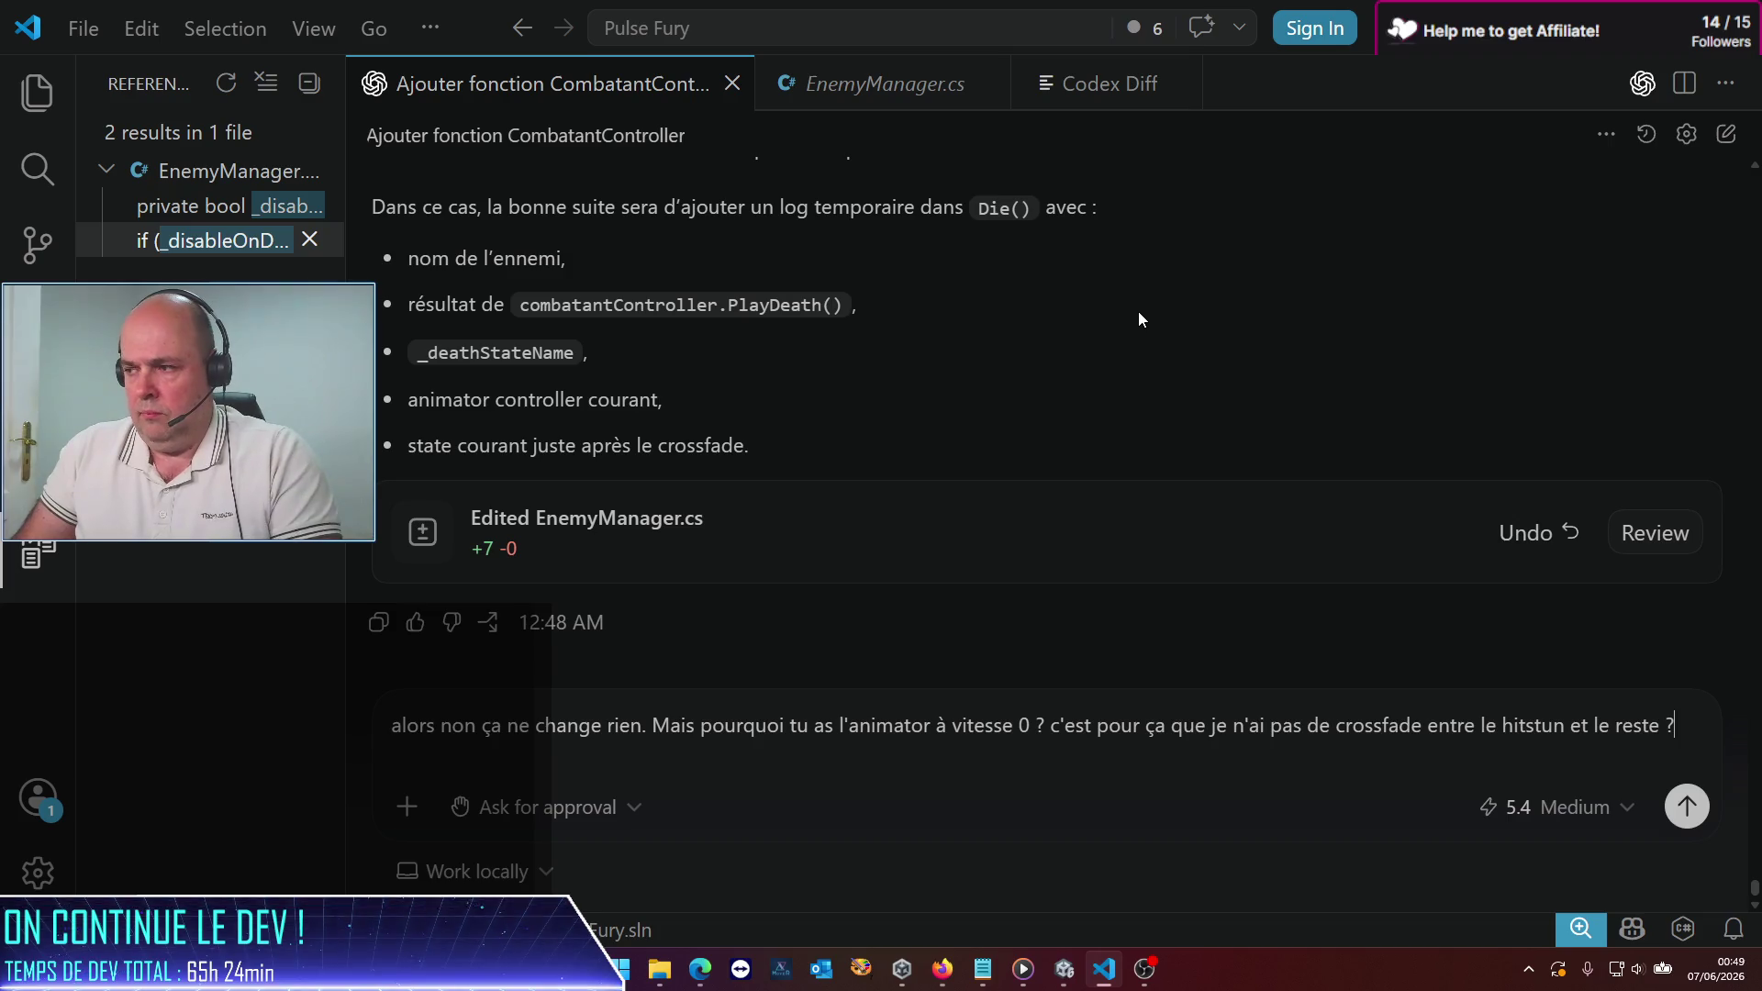
key("Return")
Step: Check the Codex usage analytics page in Edge, then minimize the browser
left_click(1139, 316)
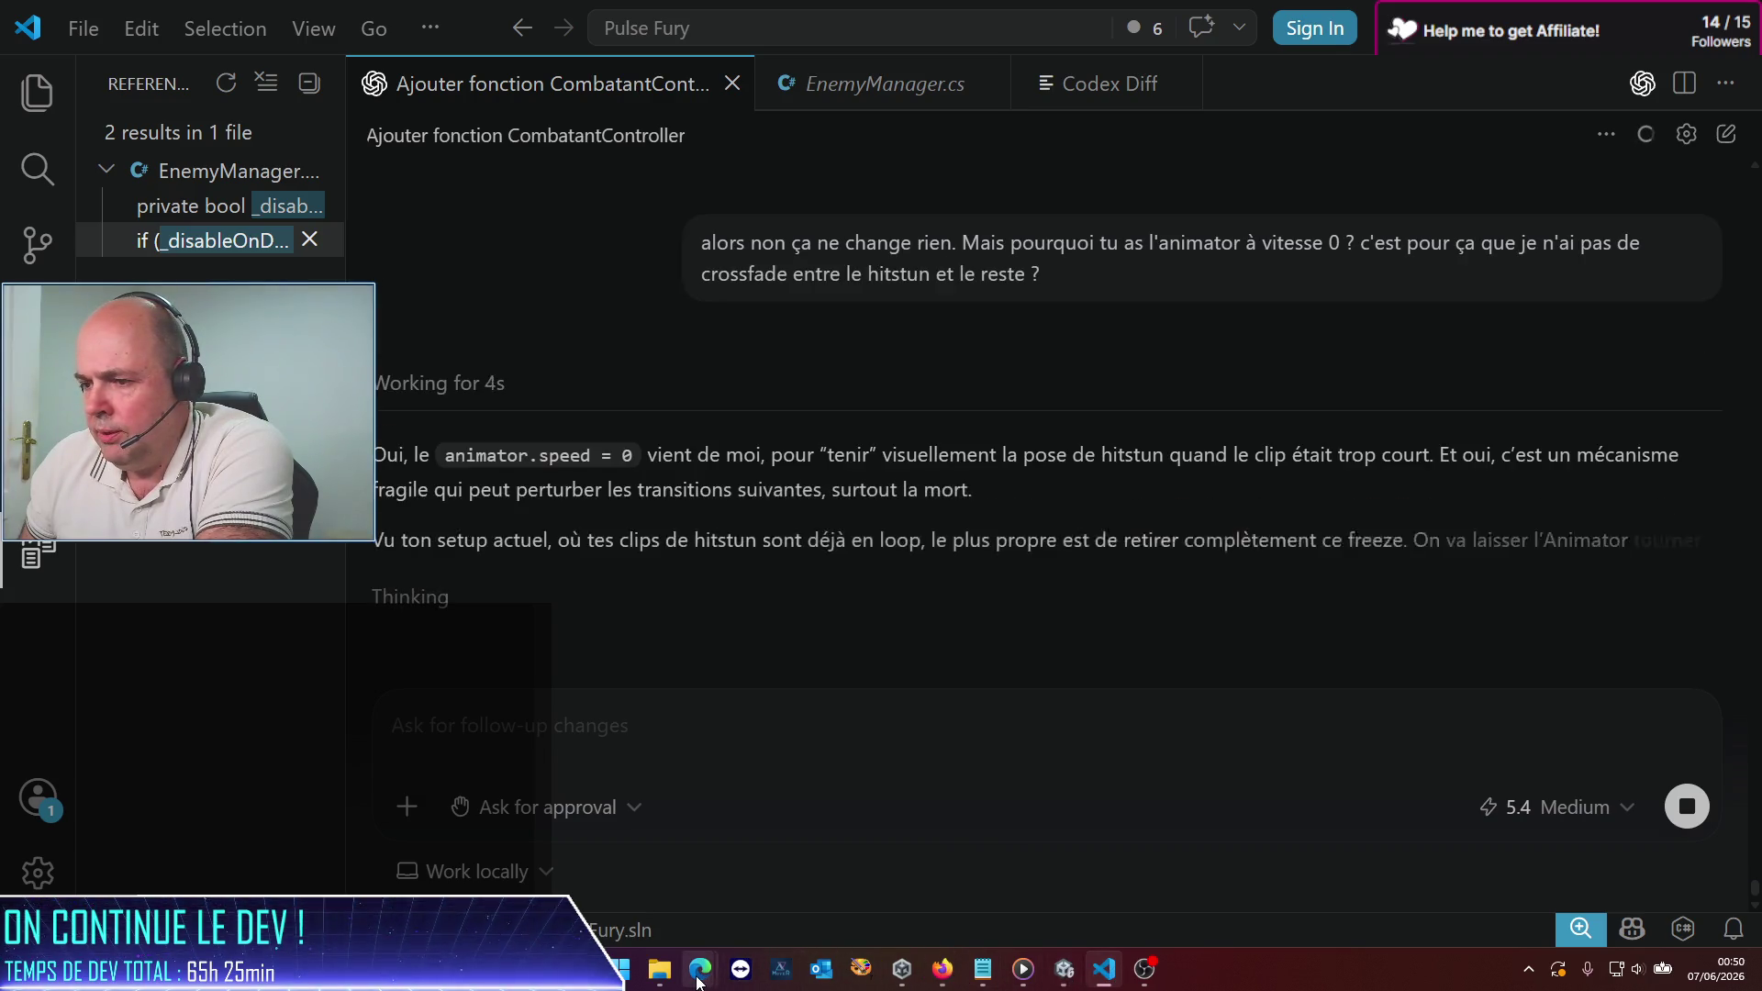
mouse_move(702, 966)
left_click(735, 896)
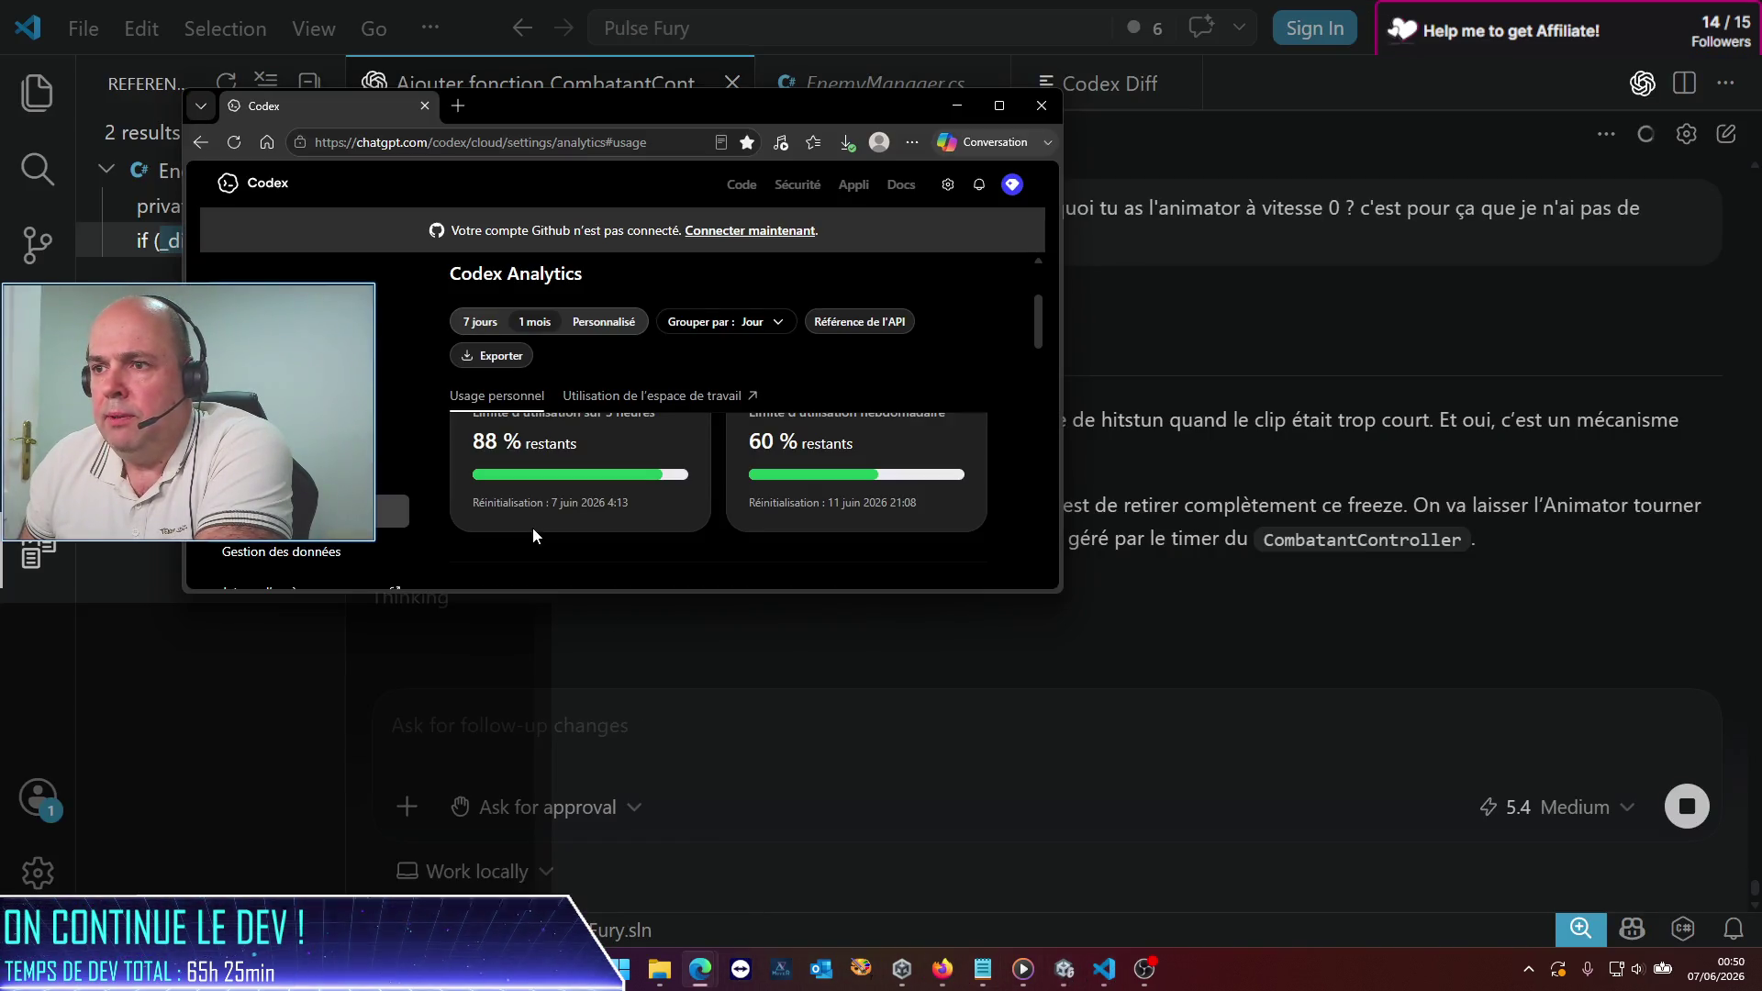
left_click(966, 106)
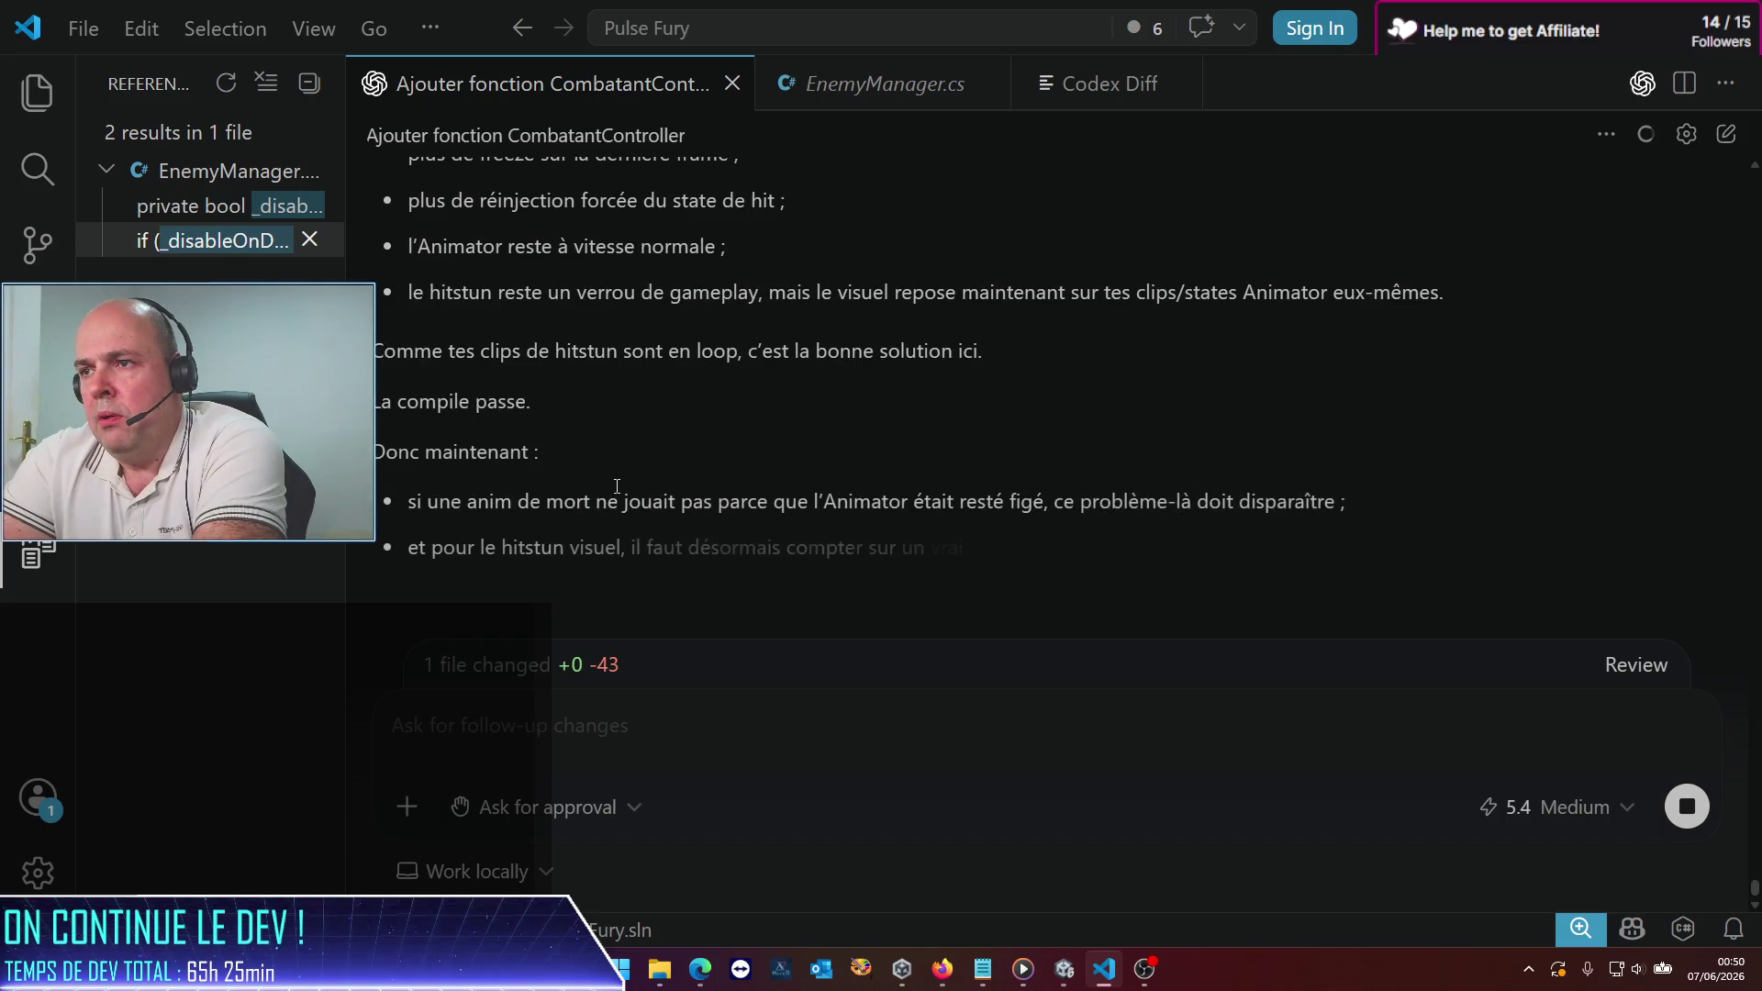
Step: Let Codex finish the CombatantController.cs edit, then switch to the Unity editor
mouse_move(617, 496)
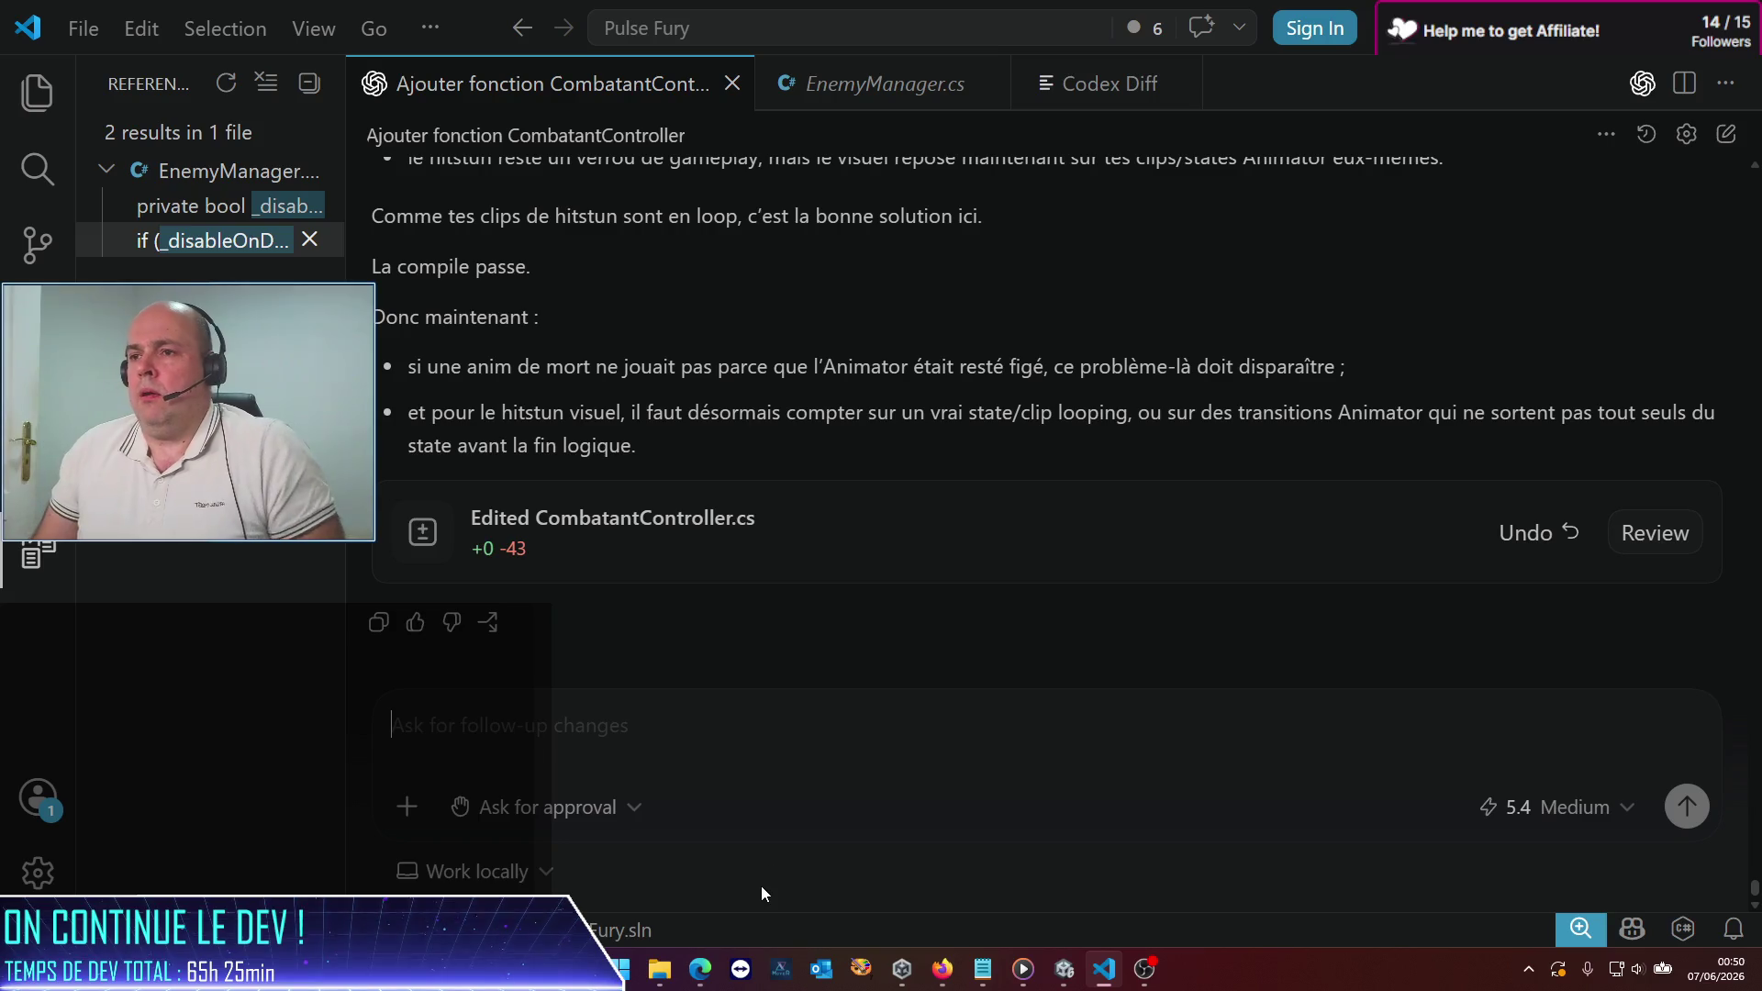
left_click(1064, 969)
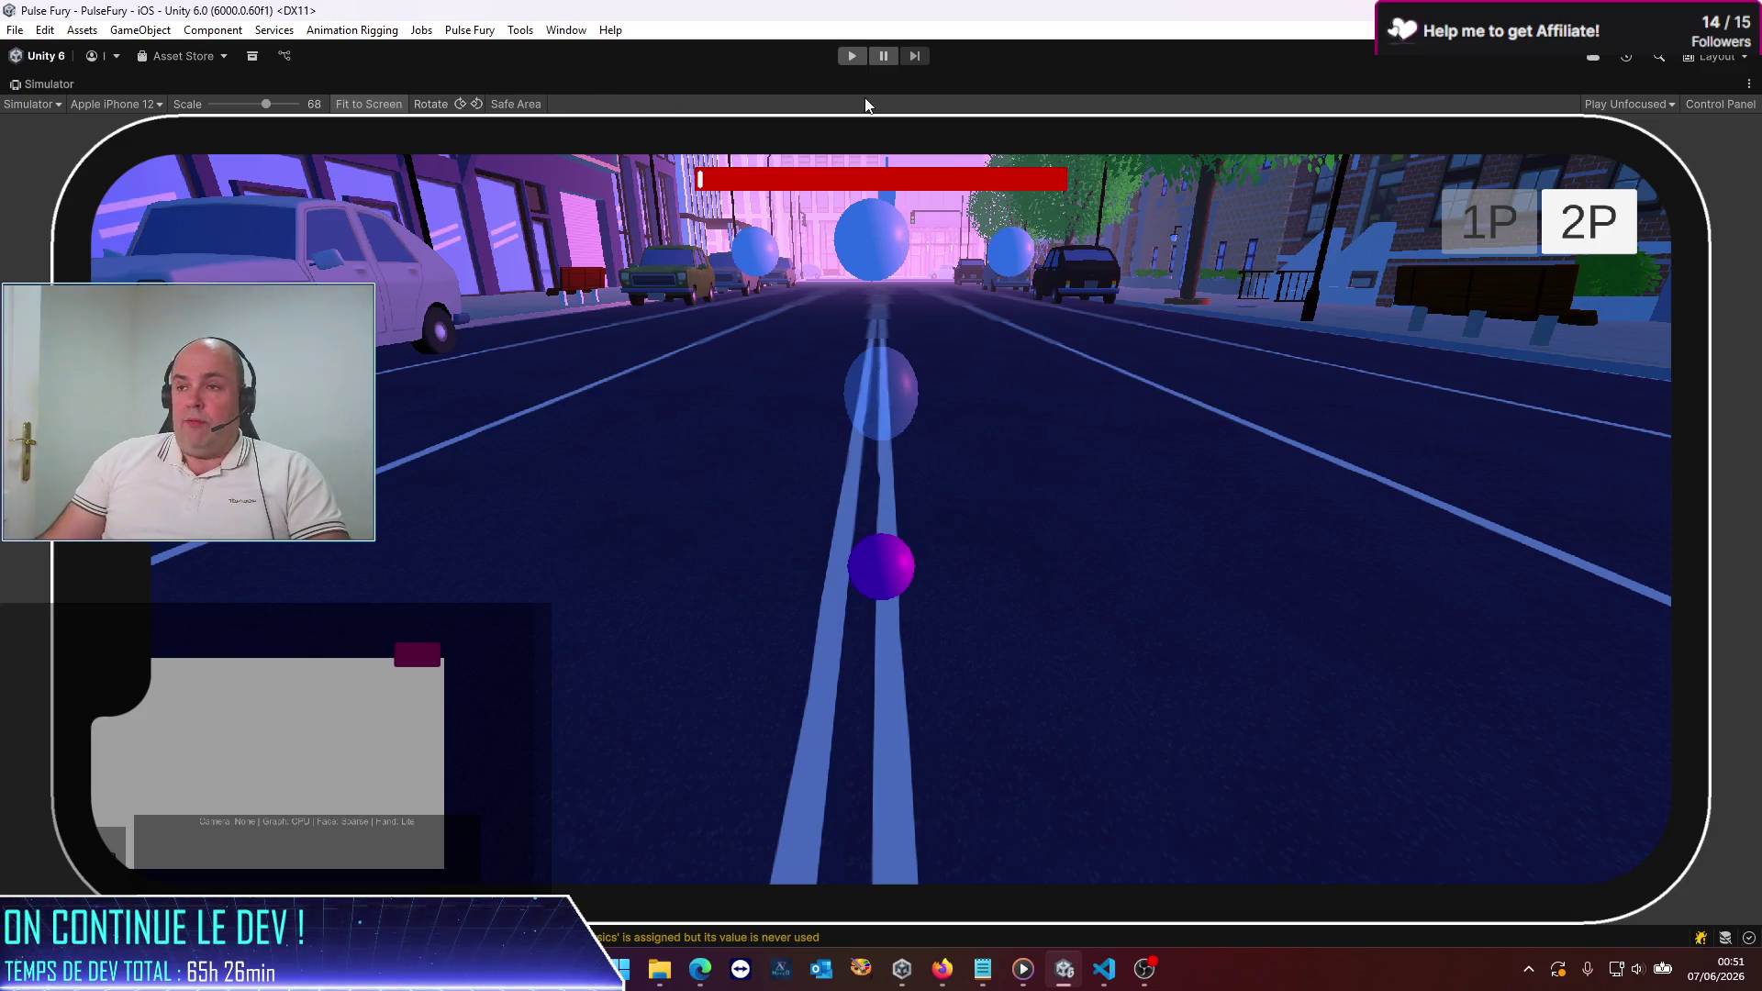
Step: Enter play mode and fight enemies on the city sidewalk in the iPhone simulator
left_click(851, 60)
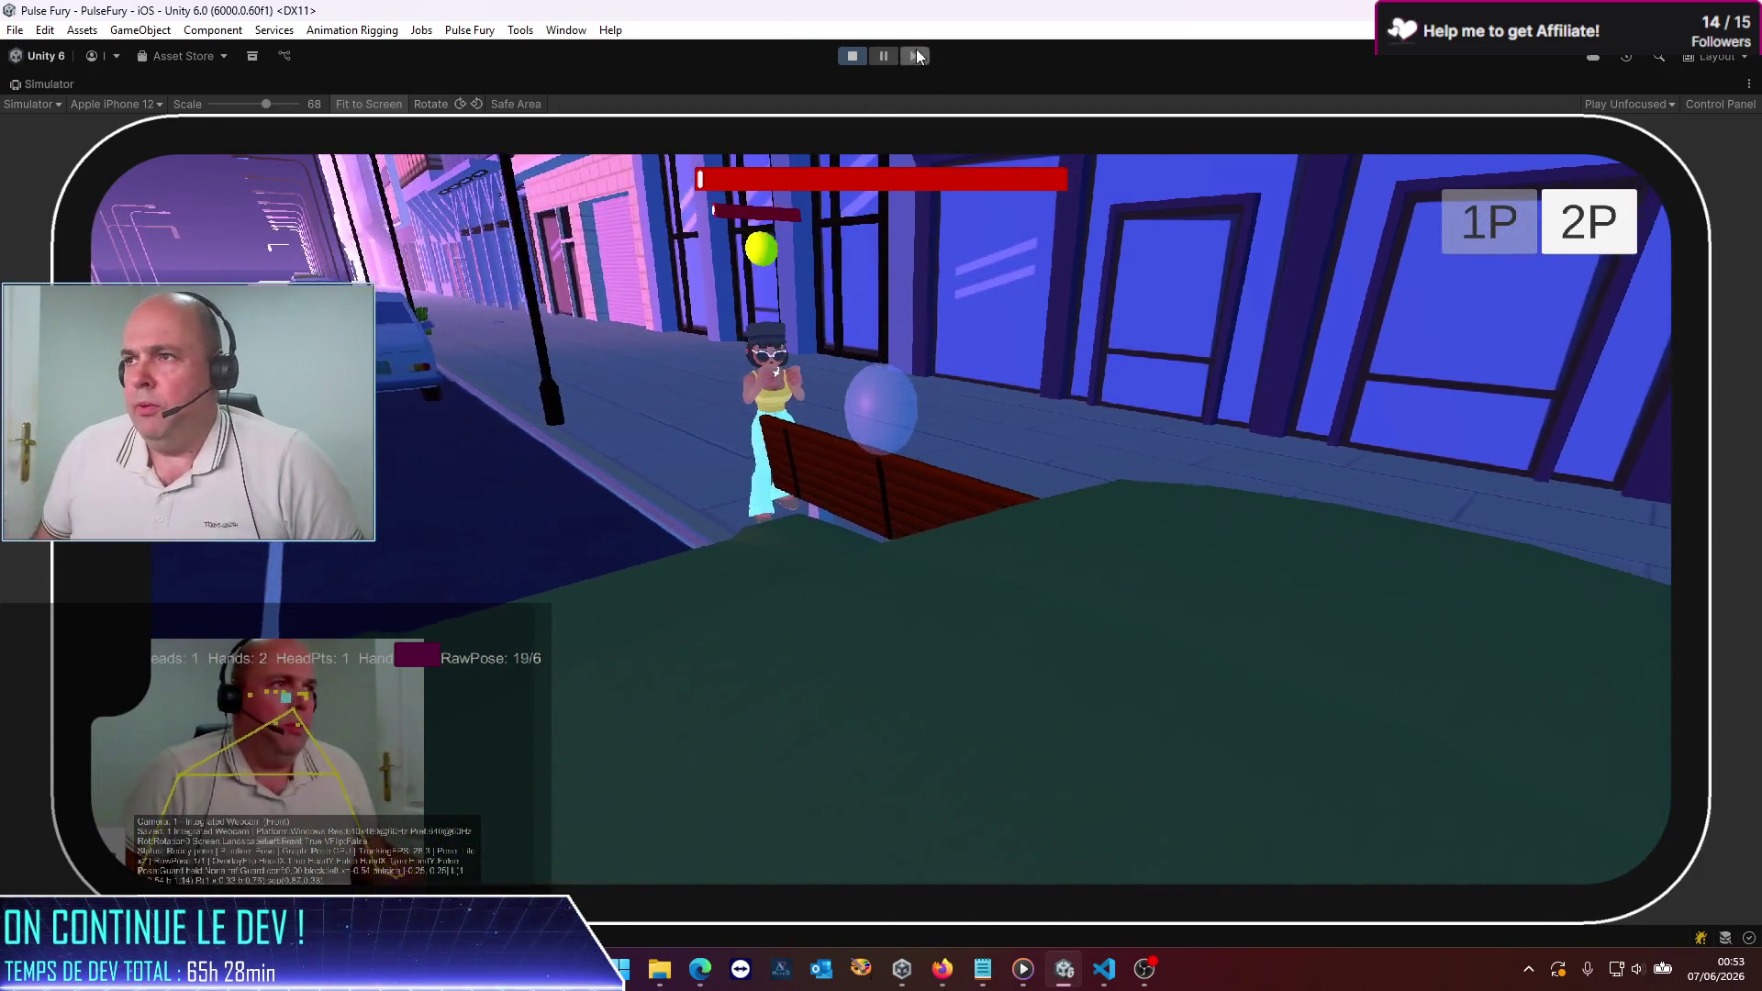
Step: Stop and restart play mode so the street-fight test runs fresh
left_click(853, 57)
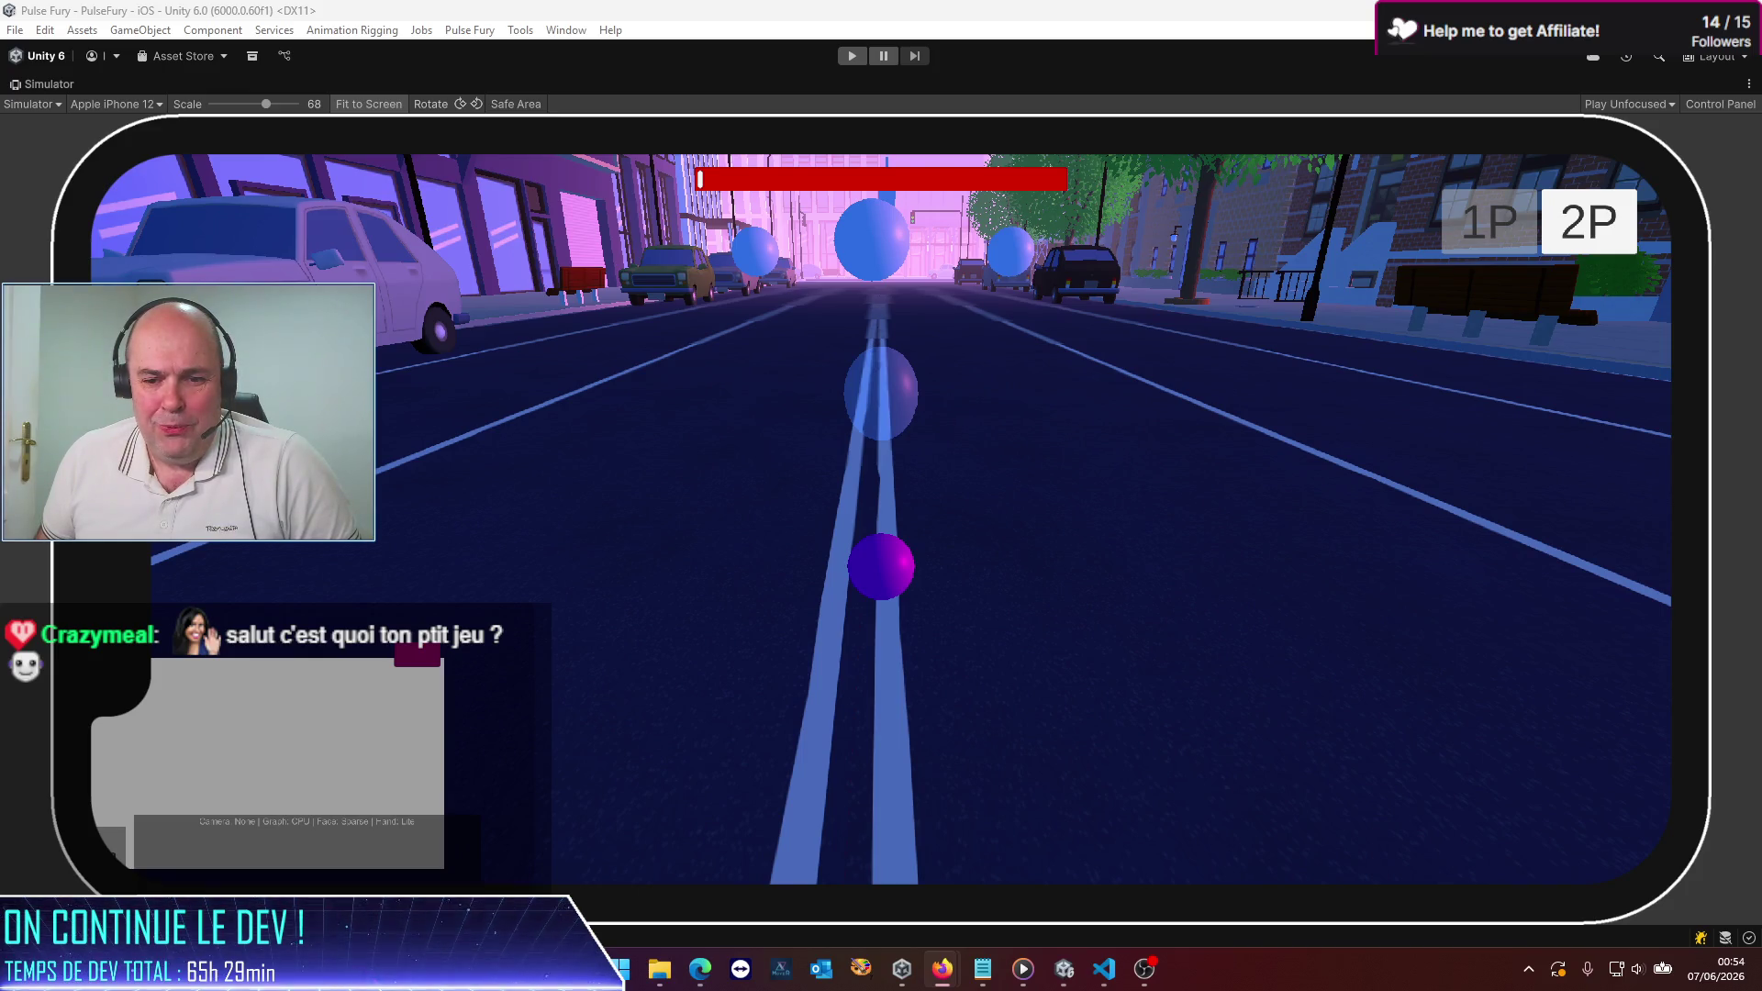
left_click(861, 59)
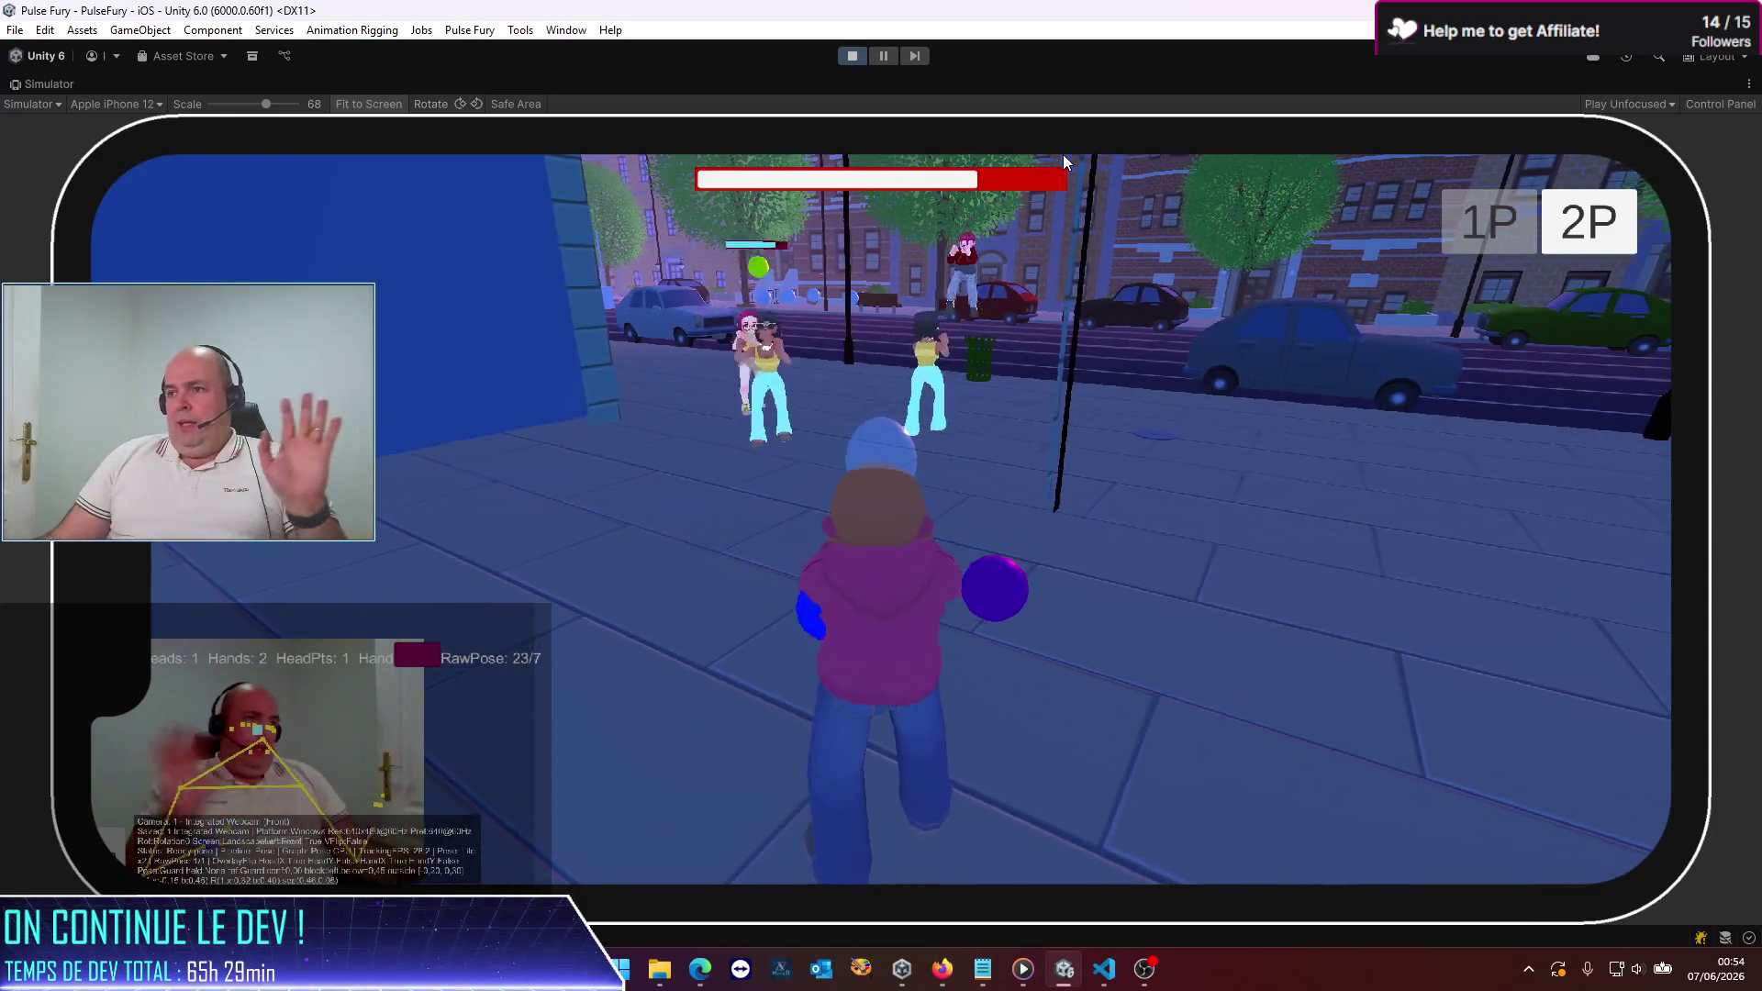
Step: Switch the game to two-player split screen, then back to single-player
left_click(1582, 223)
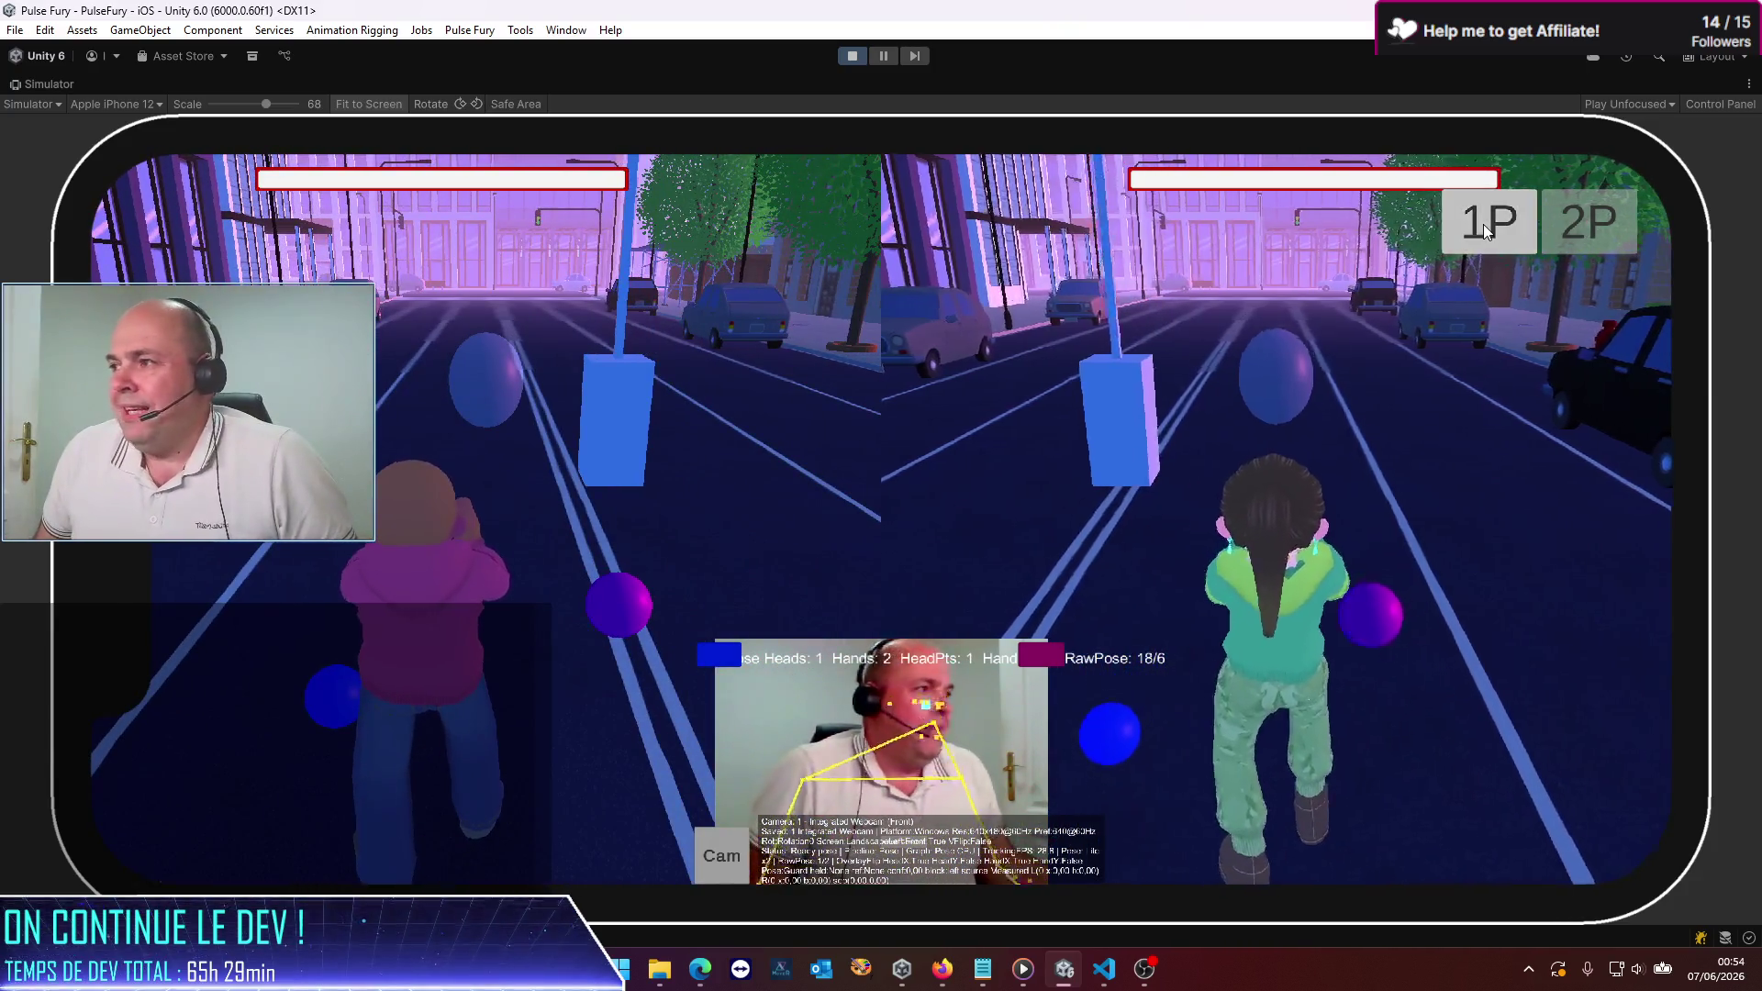
left_click(1483, 224)
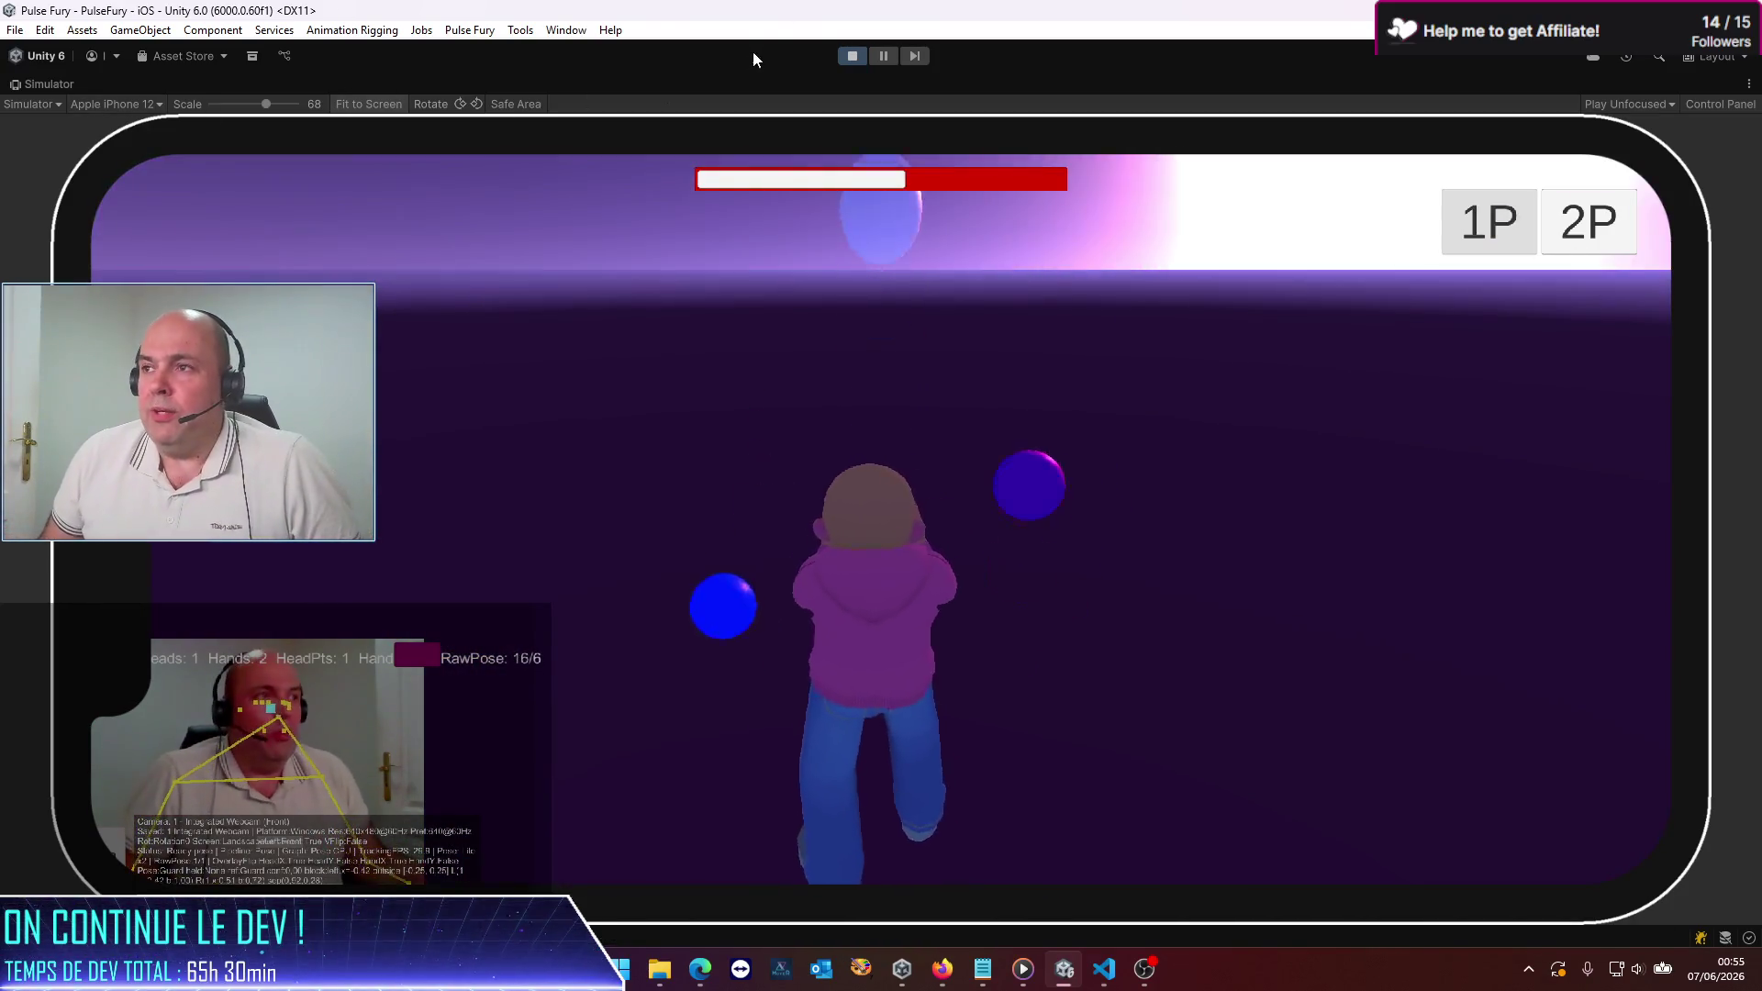
Step: Stop the playtest, briefly switch windows, and start a fresh play session in the Simulator
left_click(844, 57)
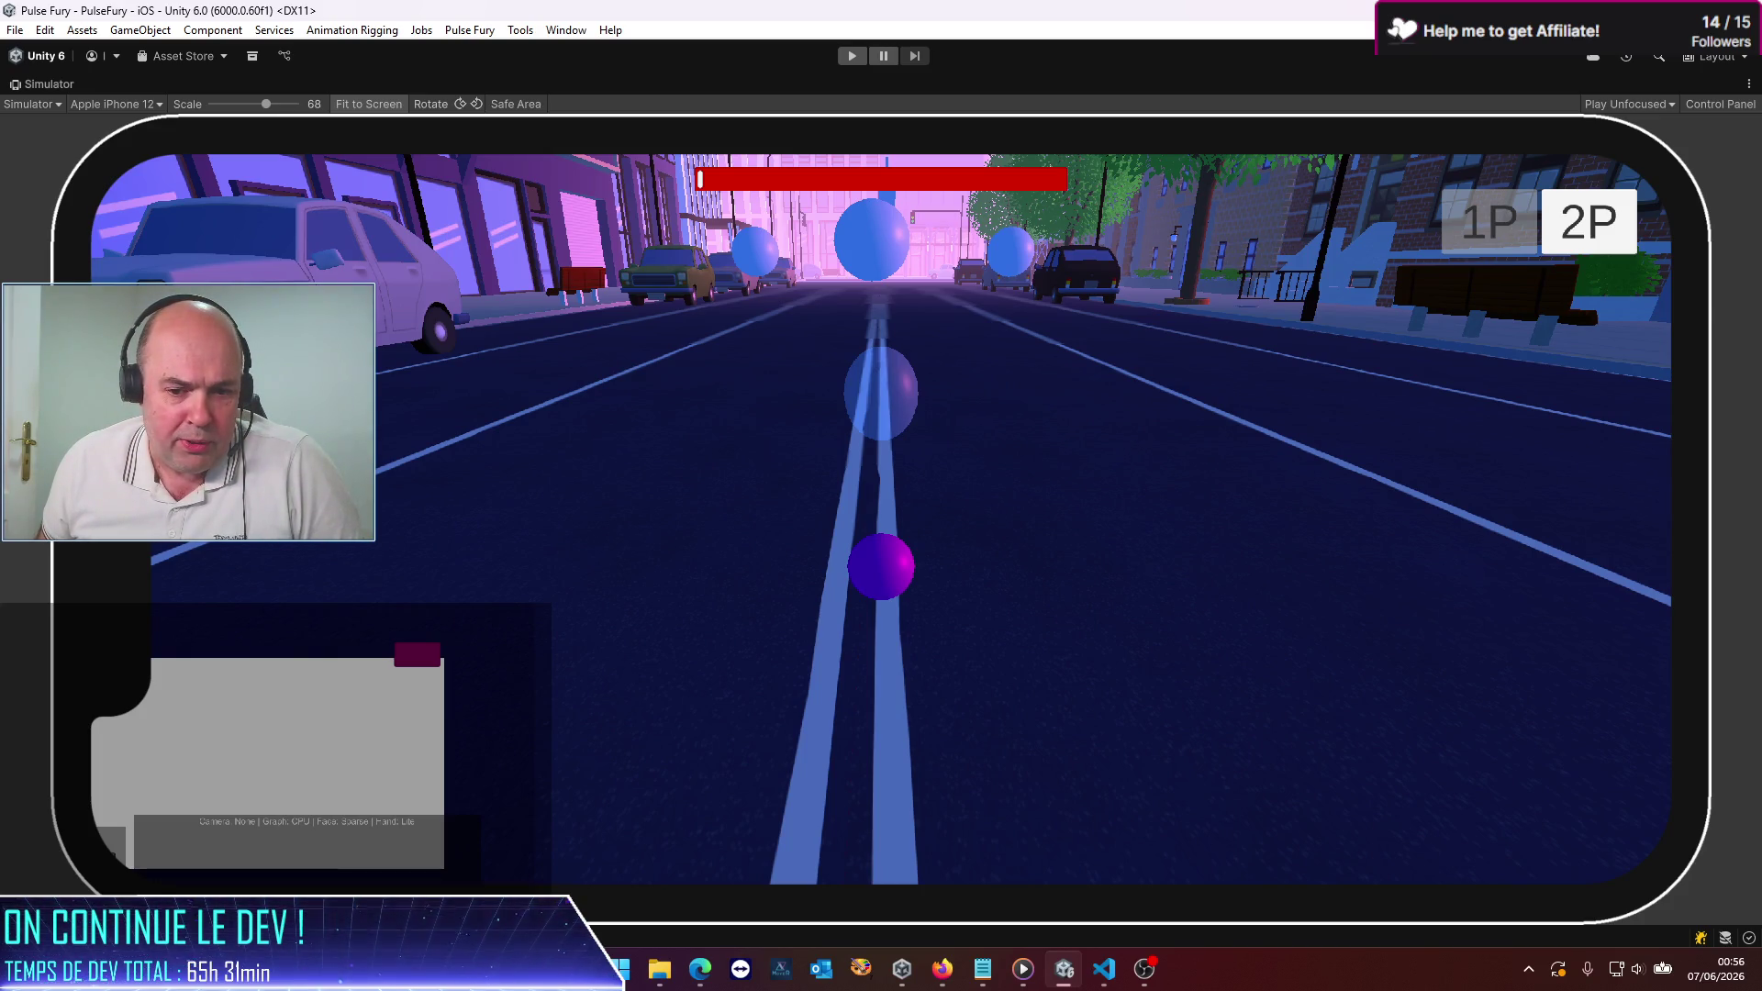
key("alt+Tab")
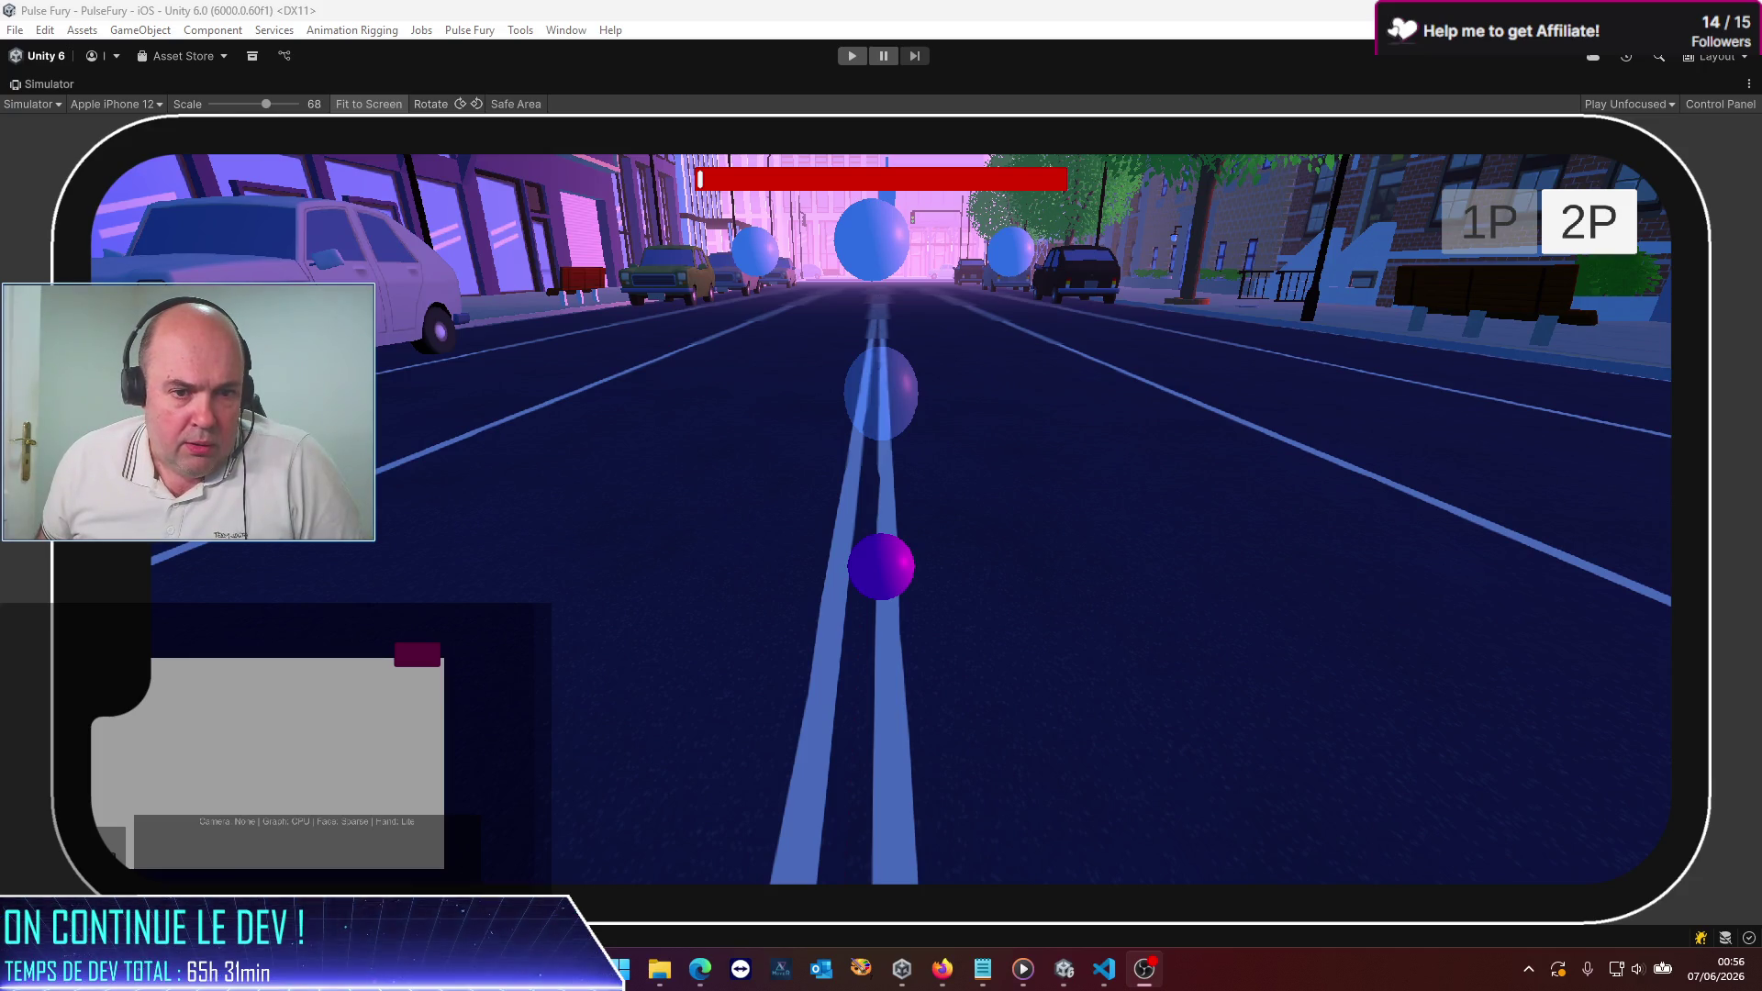
key("alt+Tab")
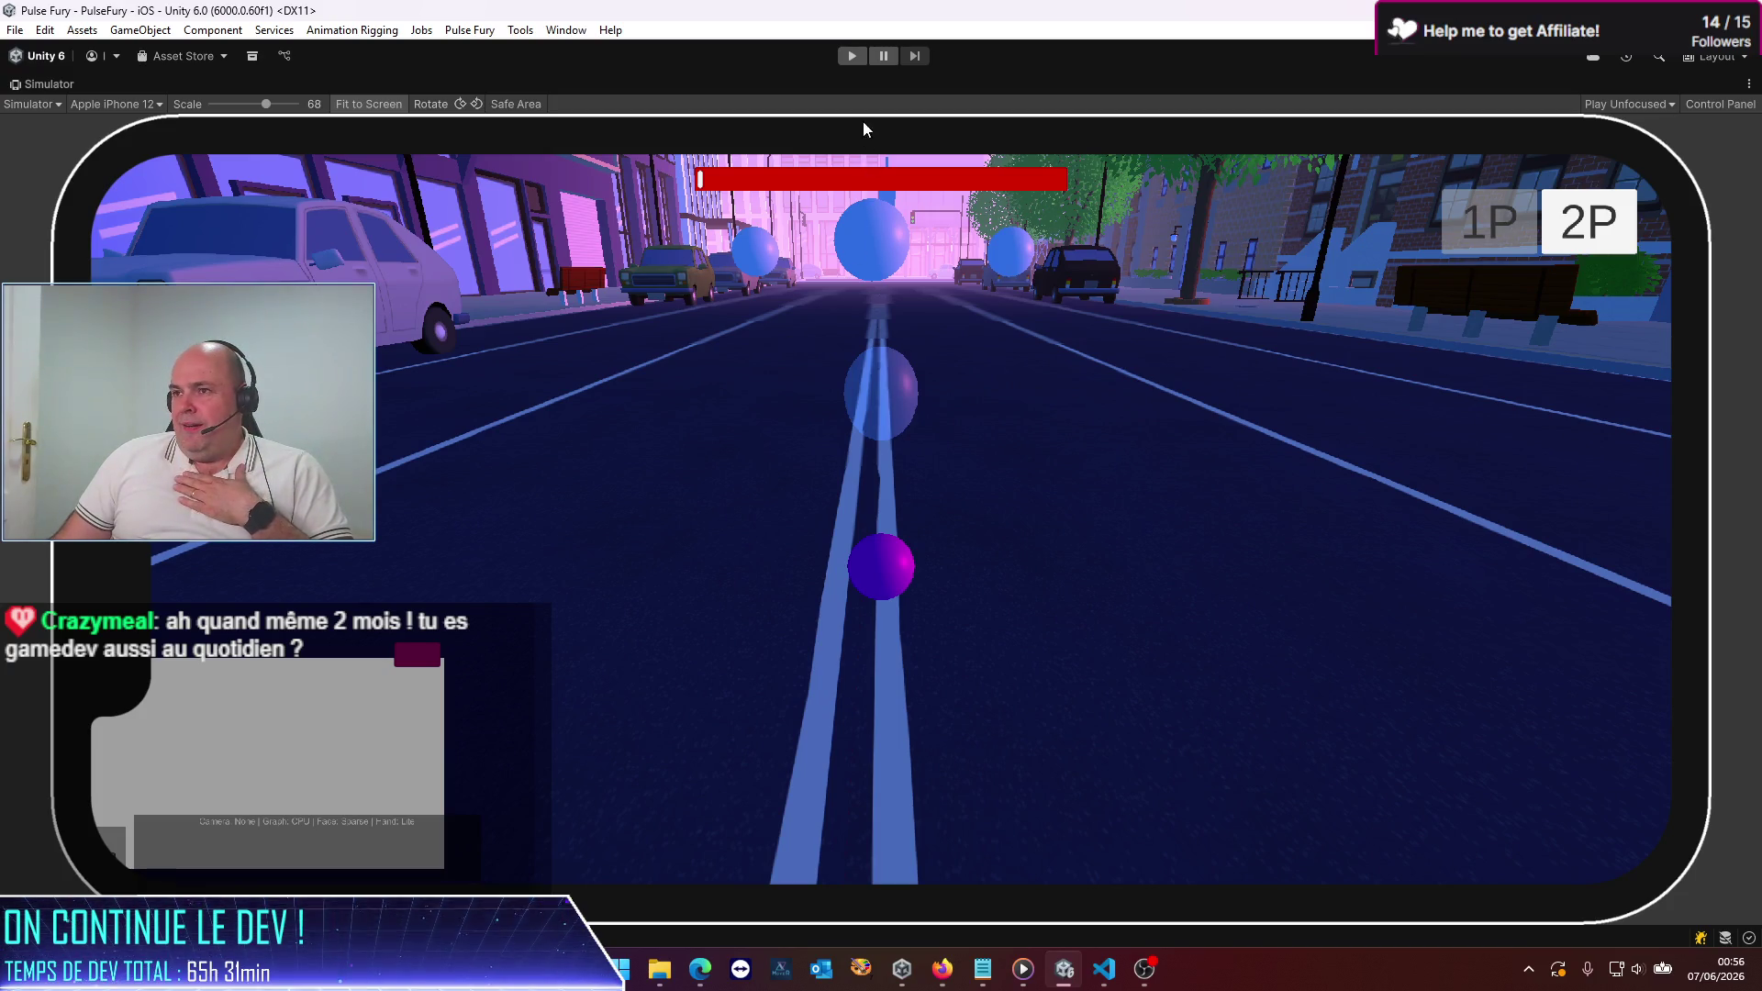
left_click(852, 56)
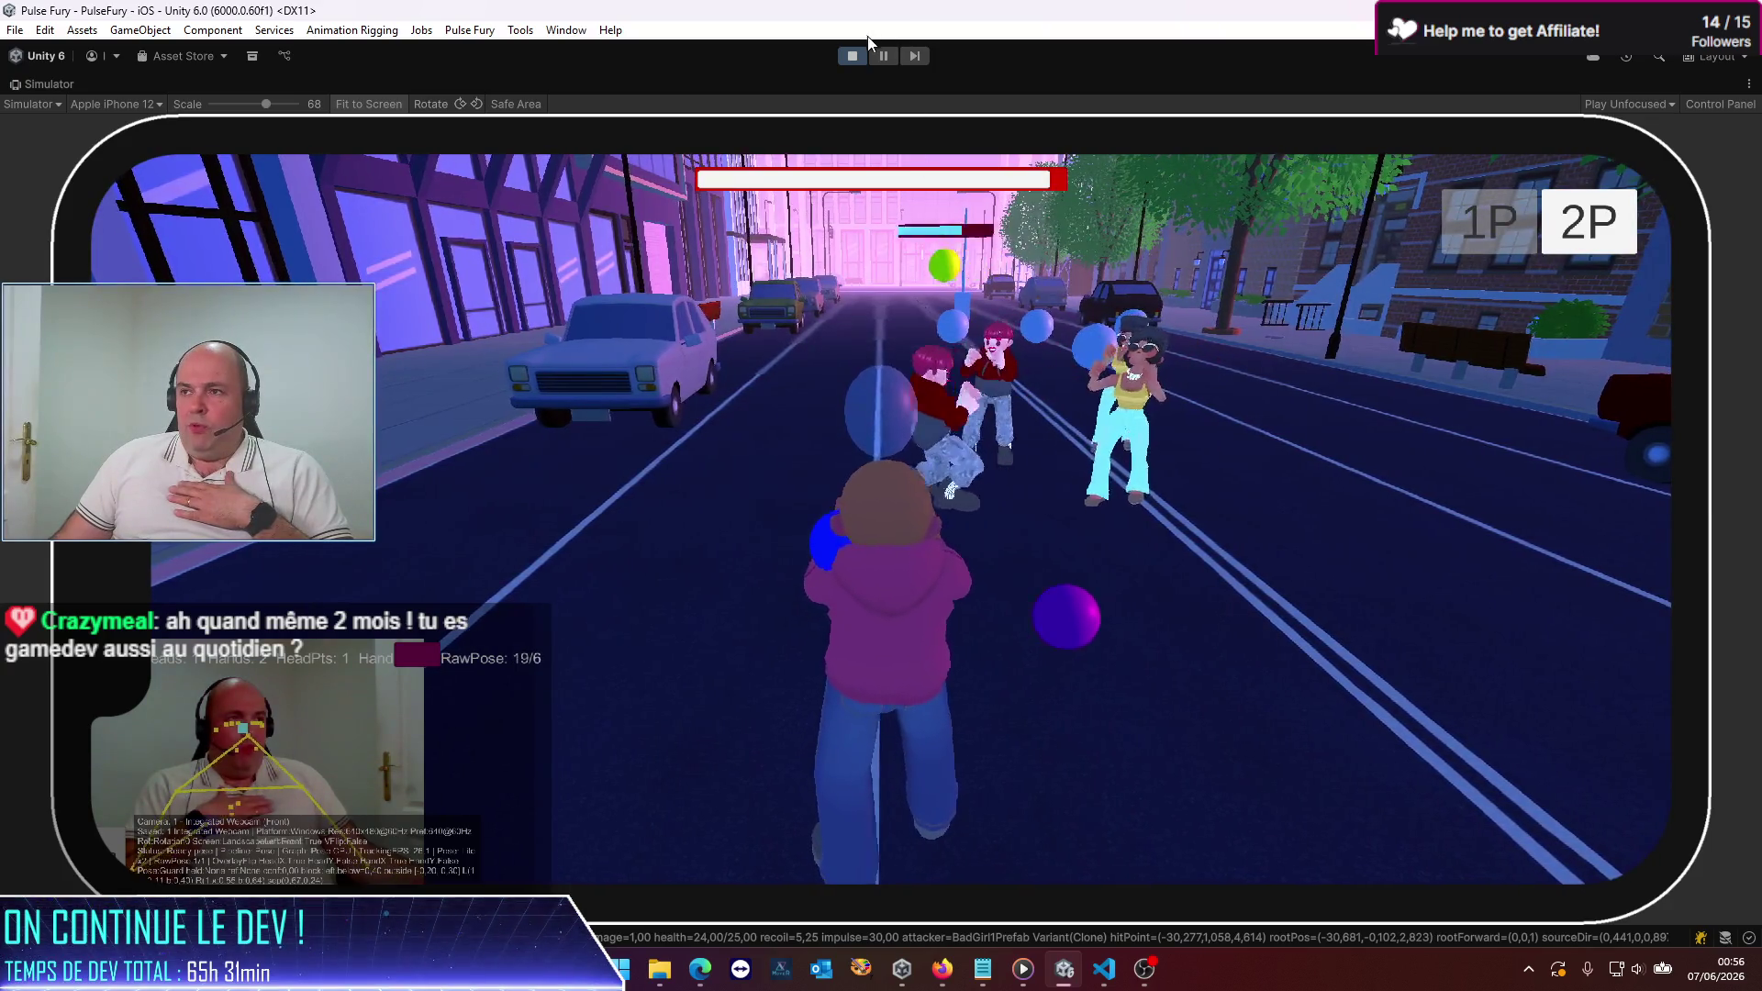
Step: Stop the running playtest from the toolbar
left_click(855, 57)
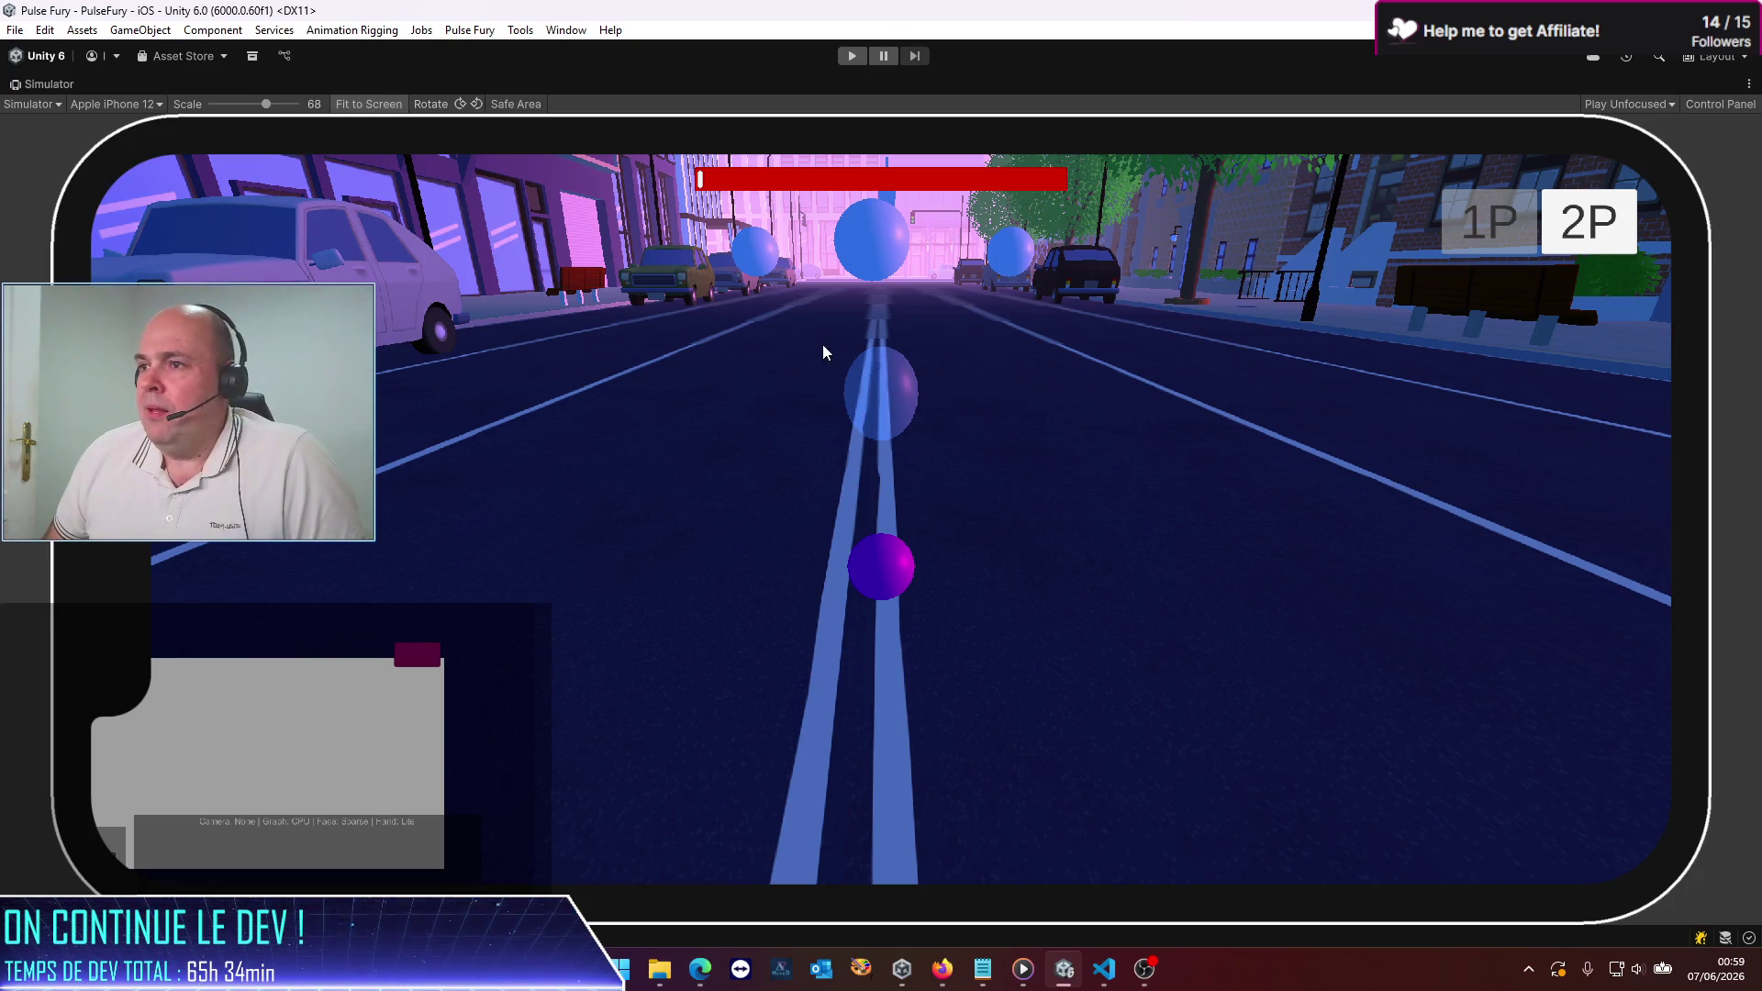
Step: Run and stop one more playtest, then uncheck Maximize in the Simulator tab's menu
left_click(853, 56)
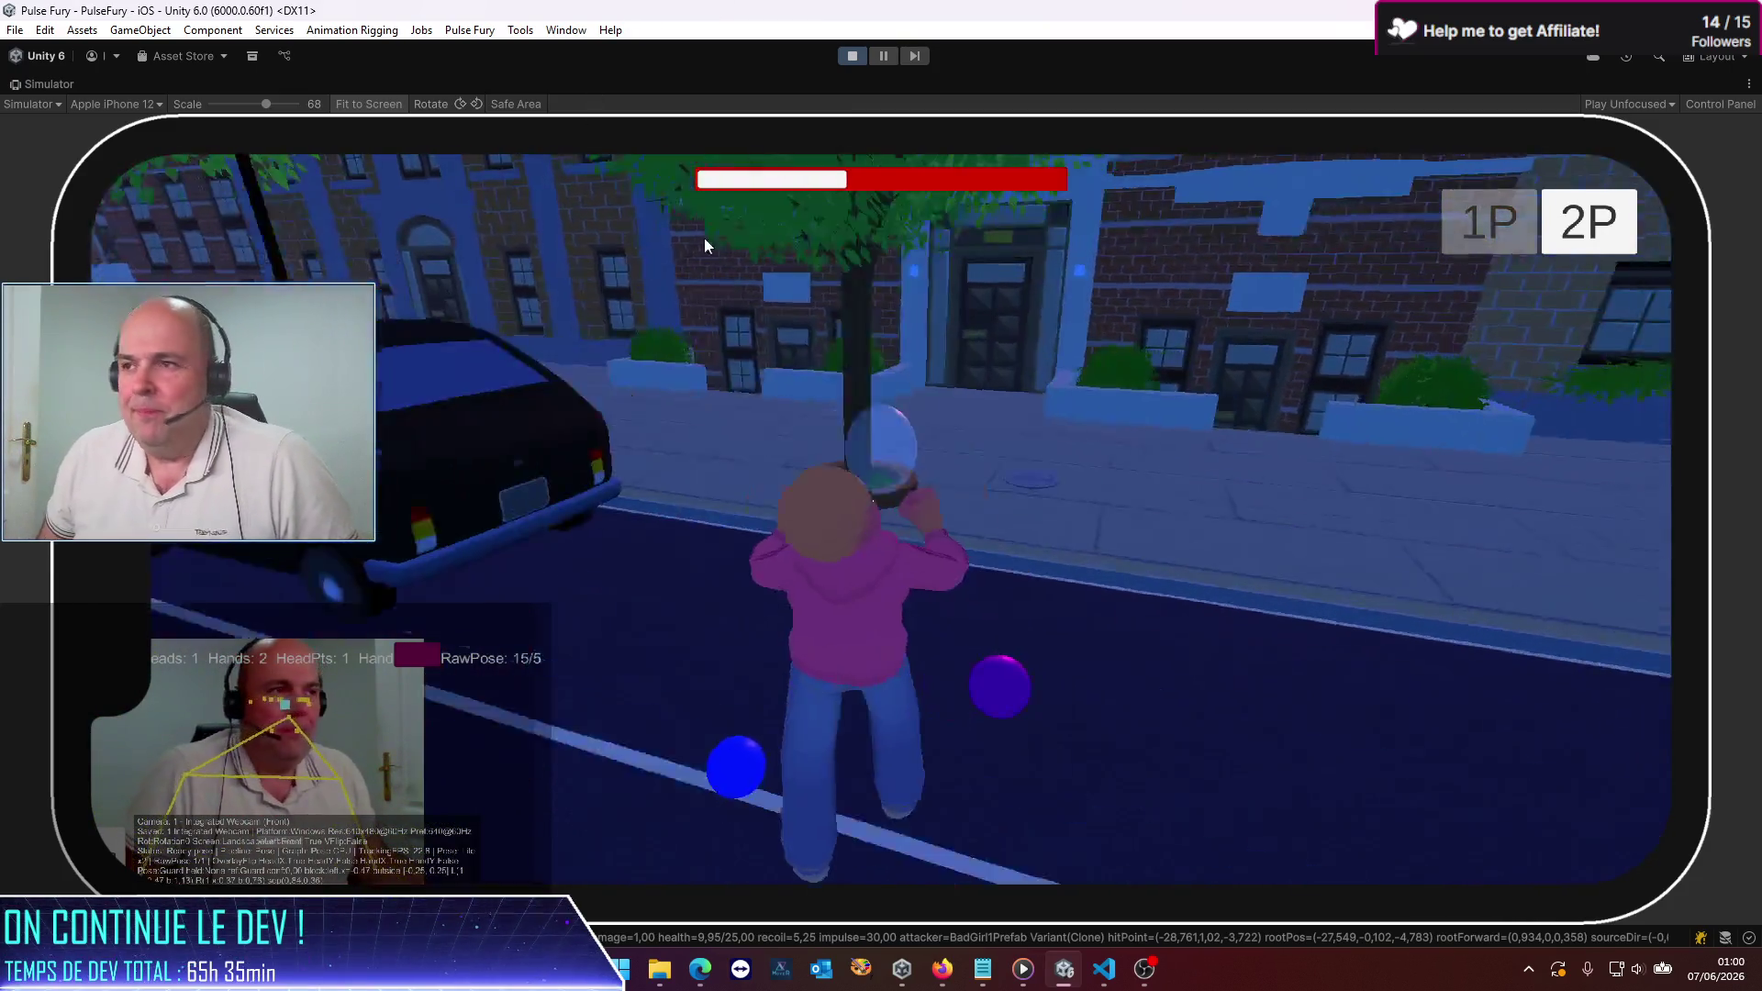
left_click(849, 58)
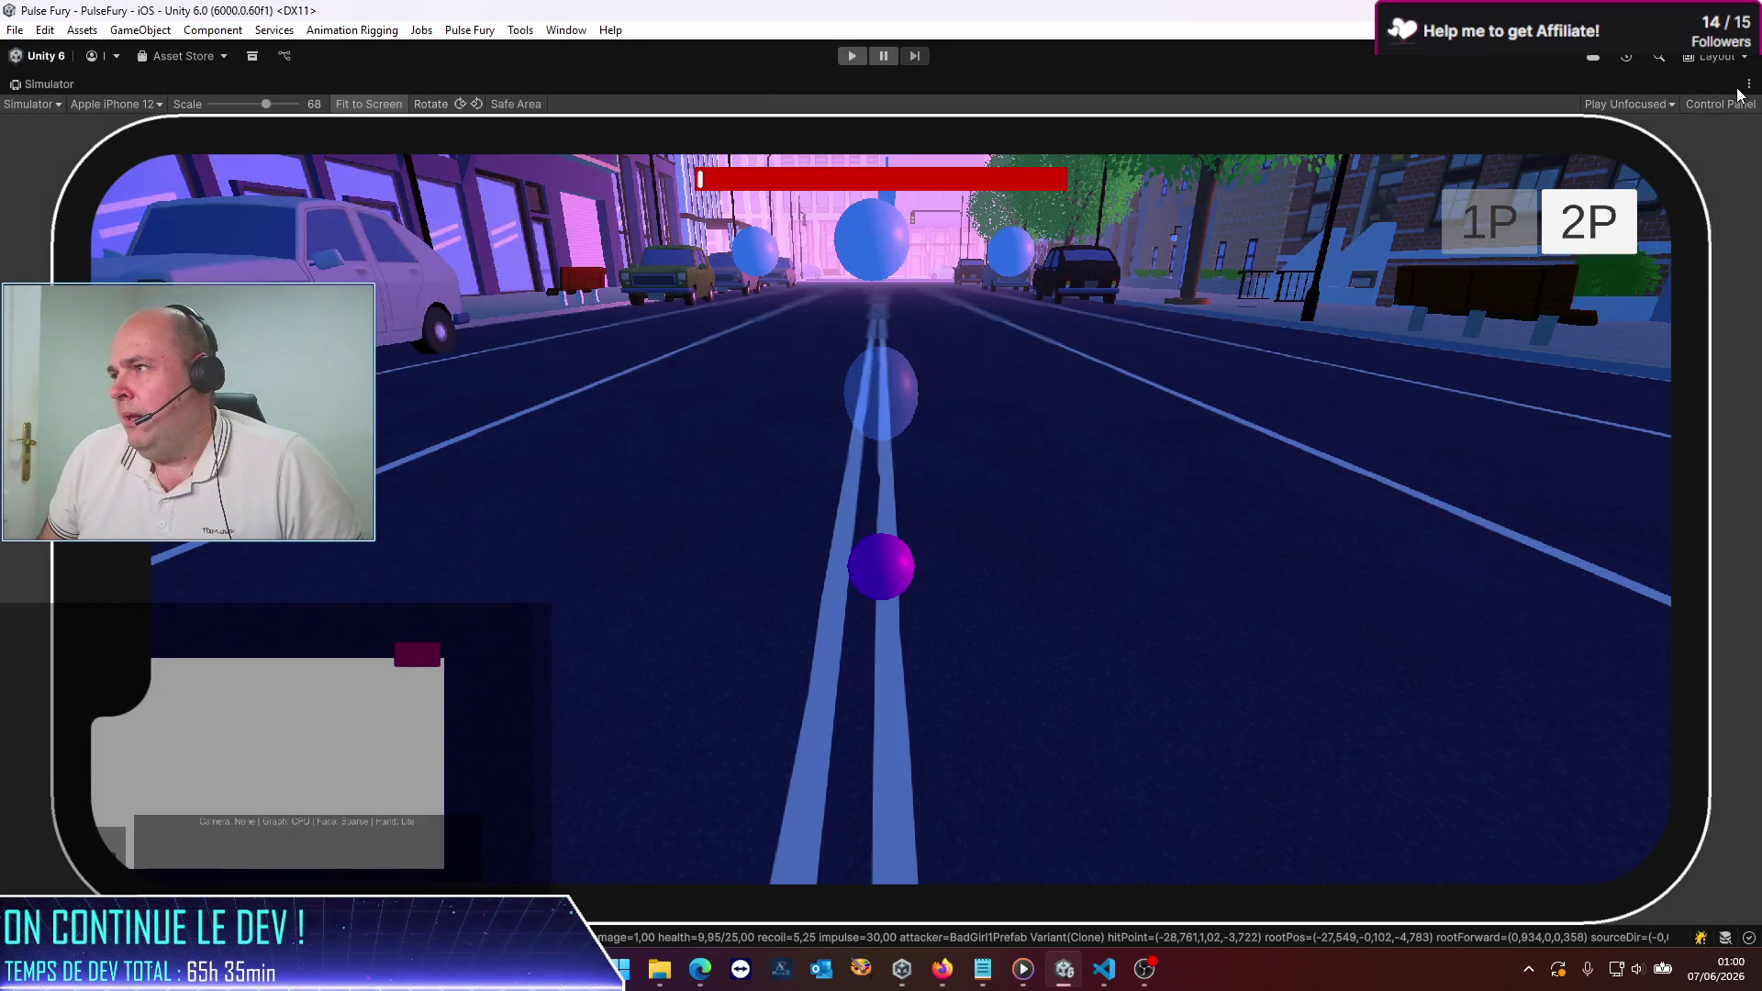
left_click(1748, 83)
left_click(1607, 134)
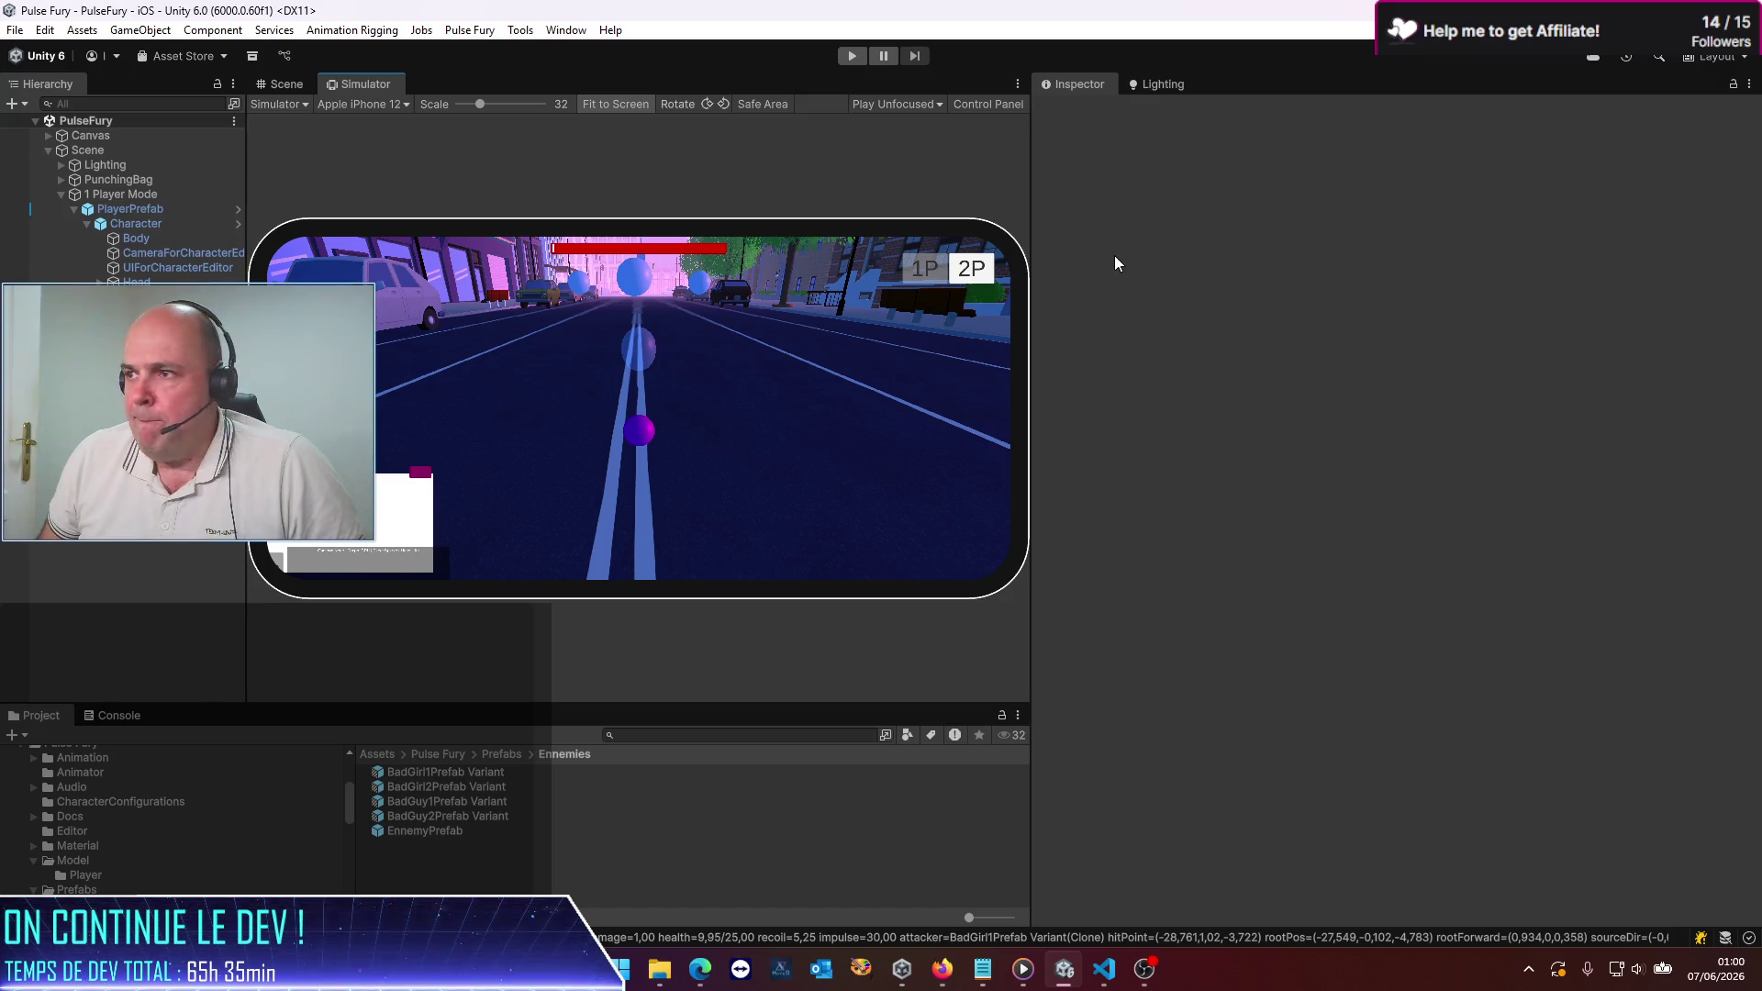
Step: Widen the phone preview and Hierarchy panels, then switch to the Scene view
left_click_drag(1031, 236, 1375, 236)
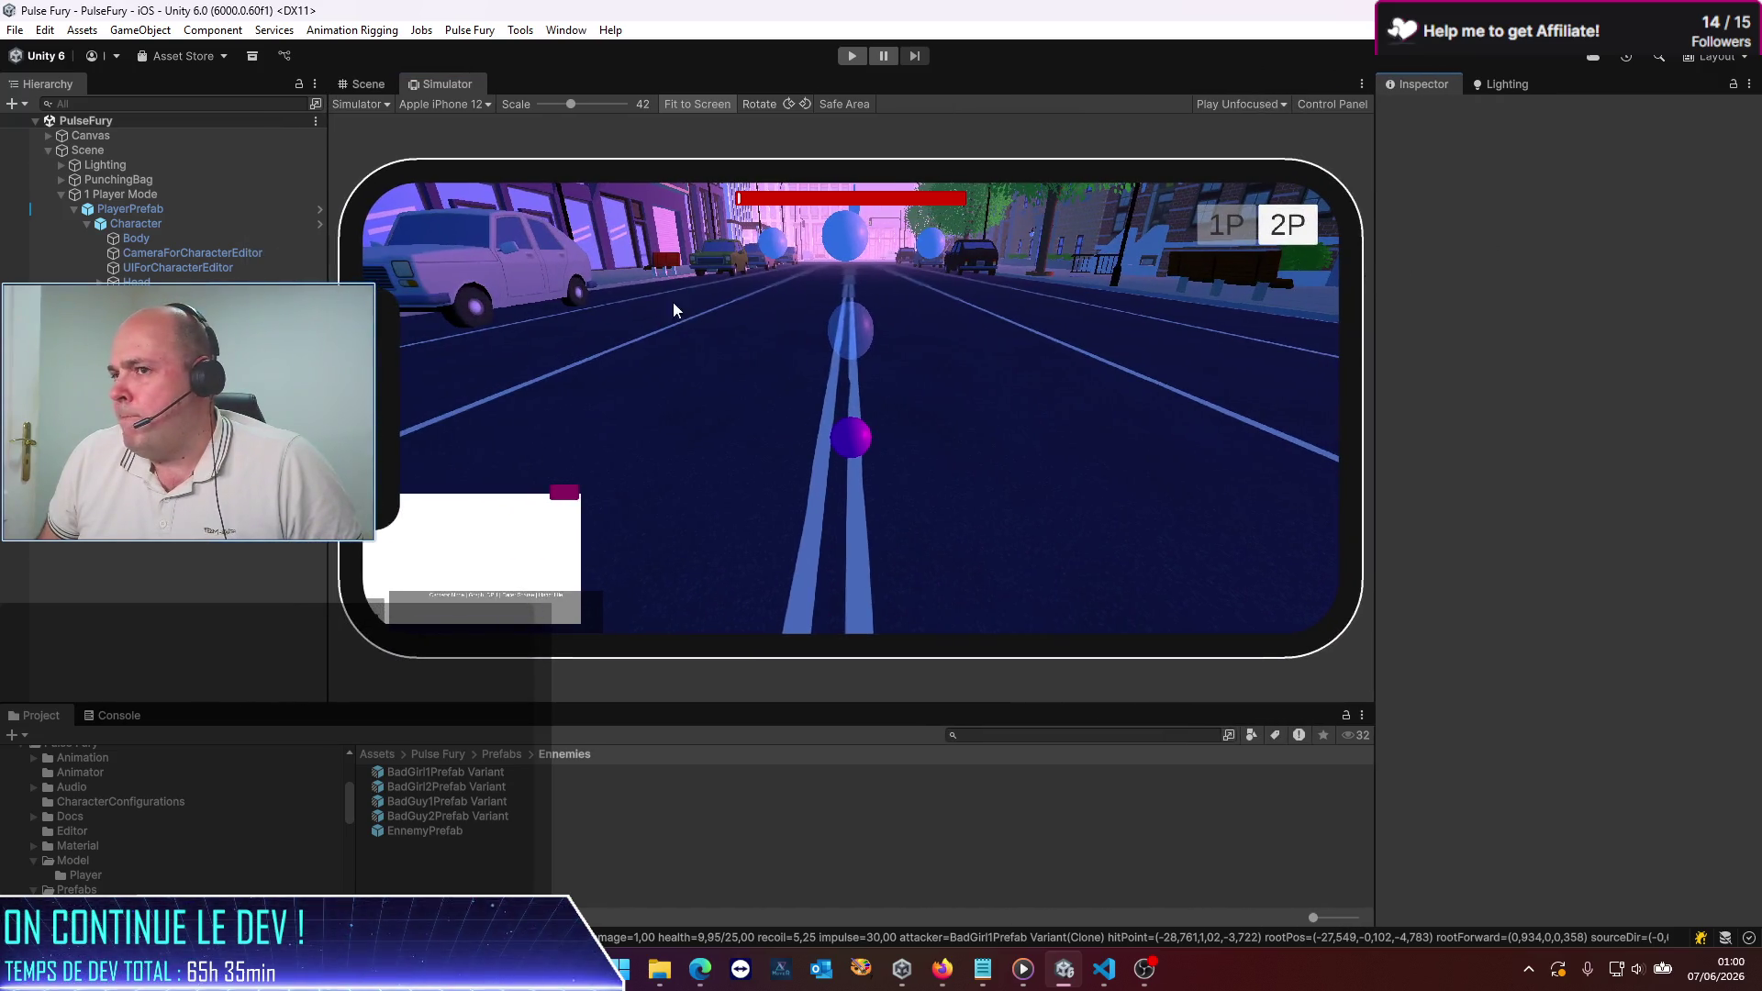
left_click_drag(329, 458, 437, 458)
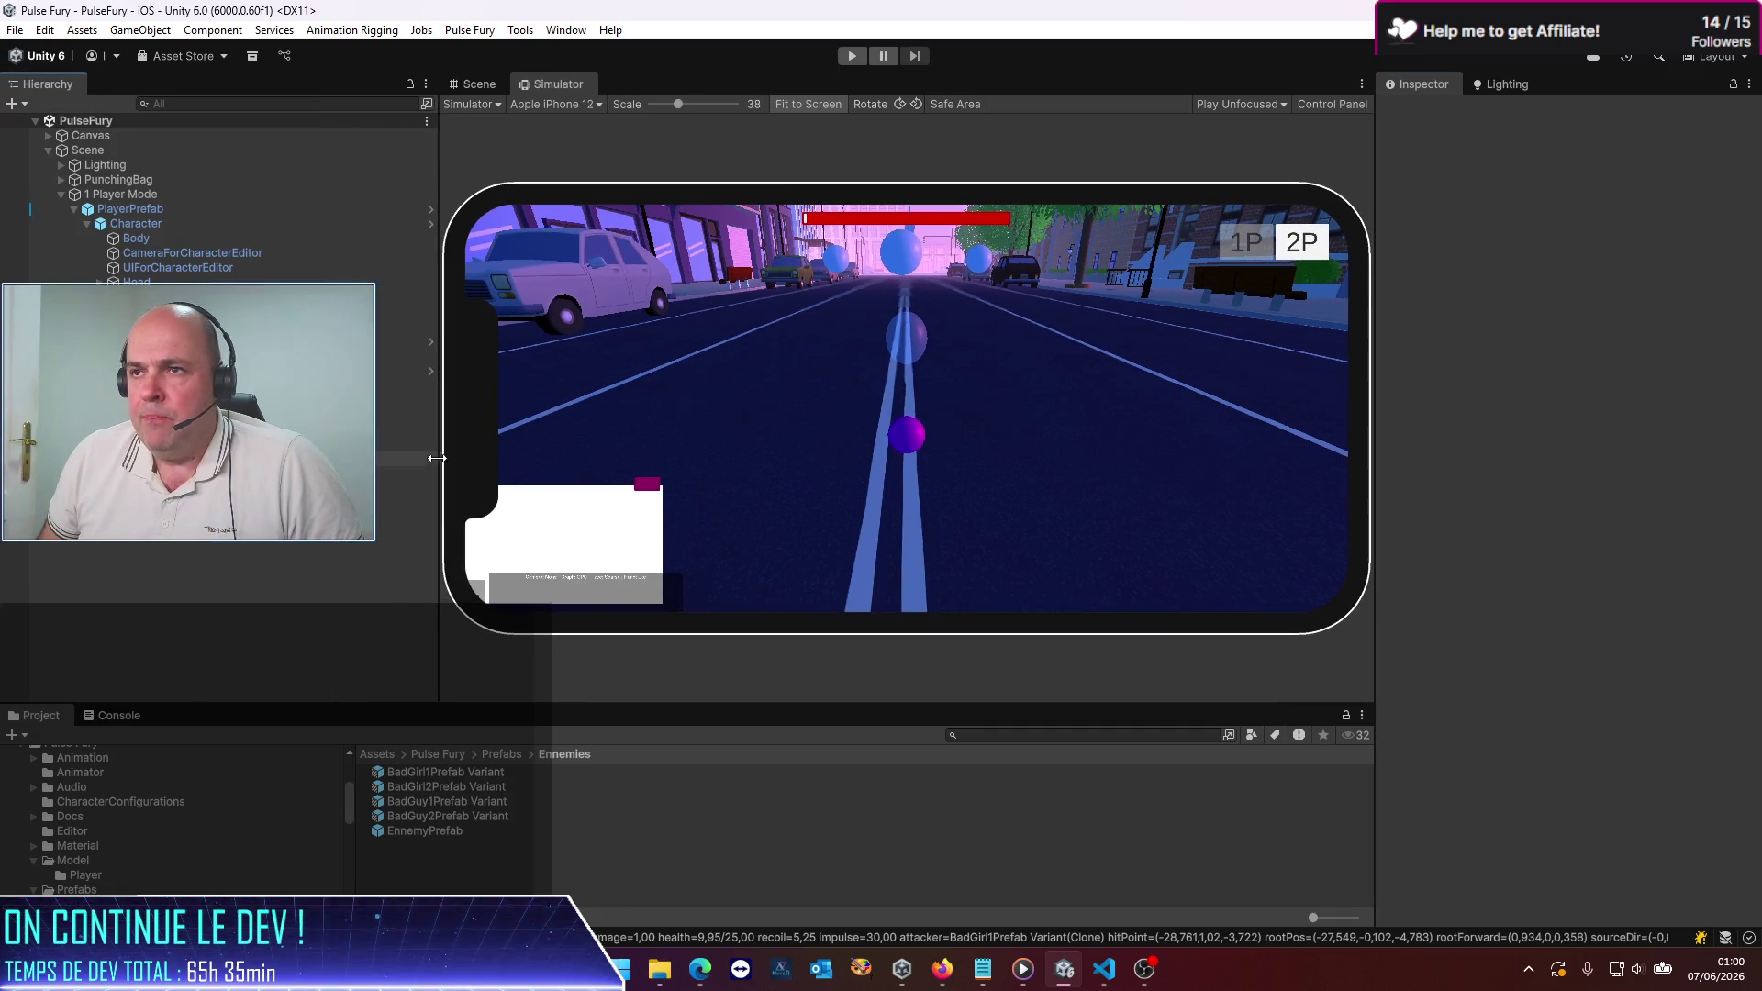
left_click(472, 85)
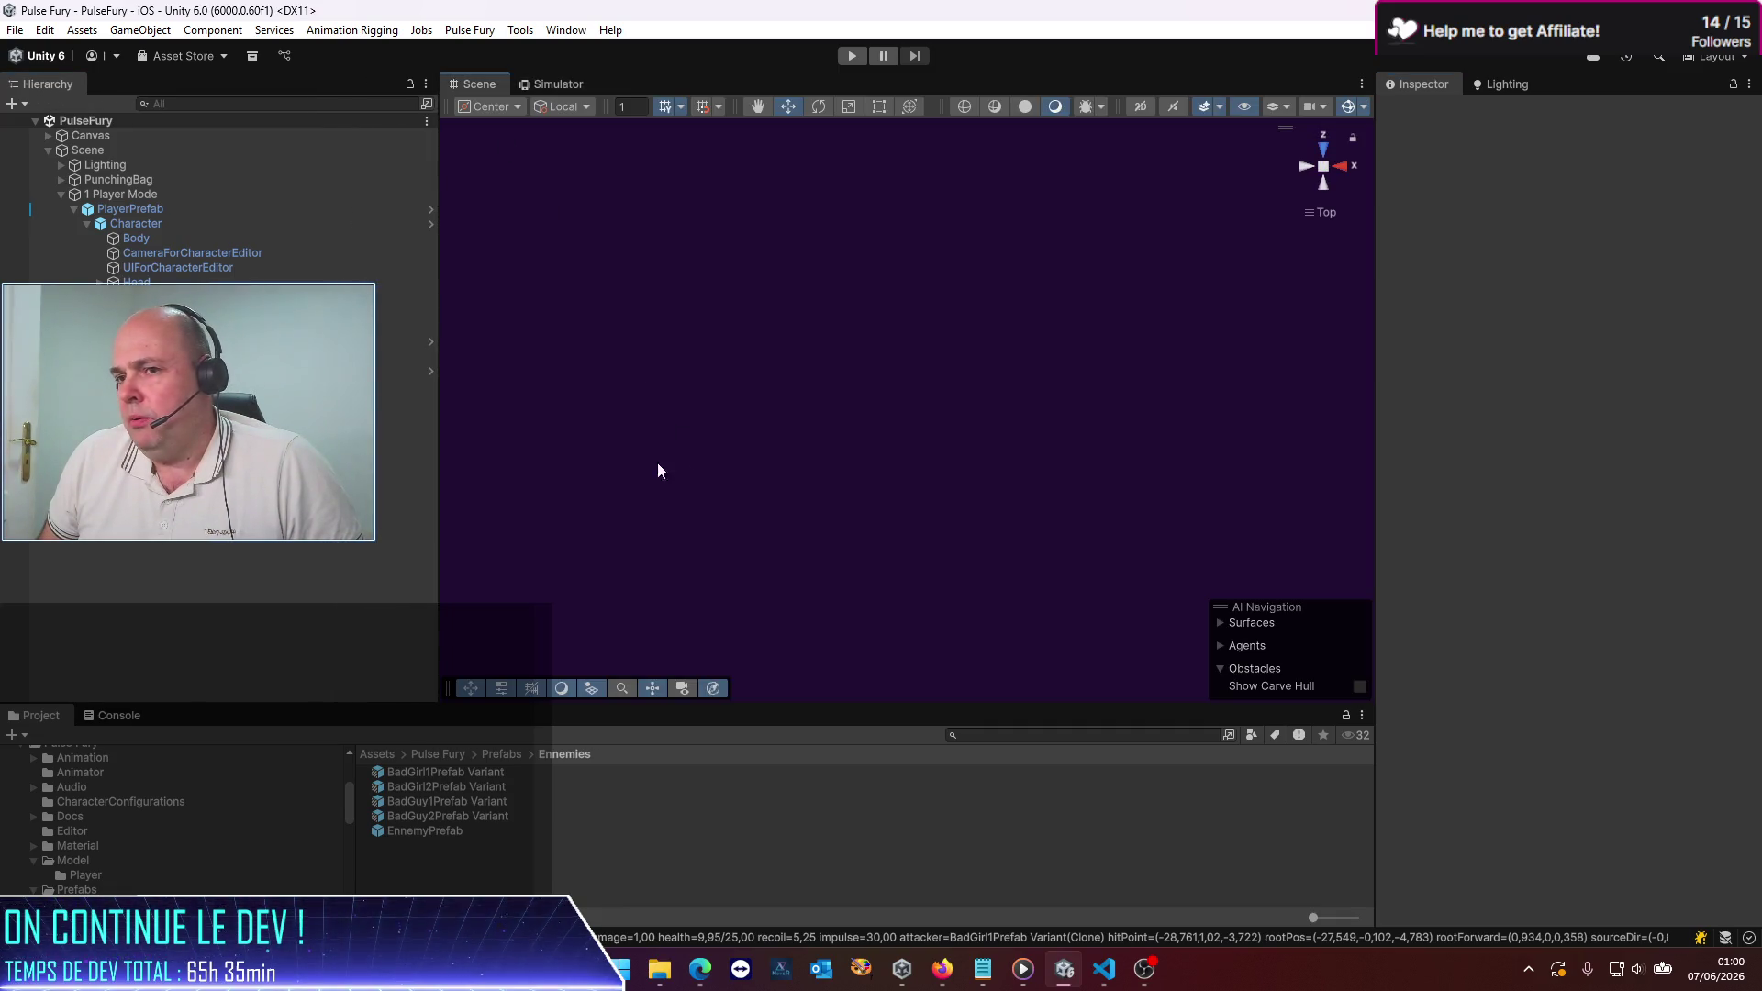
Step: Select PlayerPrefab and orbit a perspective Scene view down to street level toward the player
left_click(133, 210)
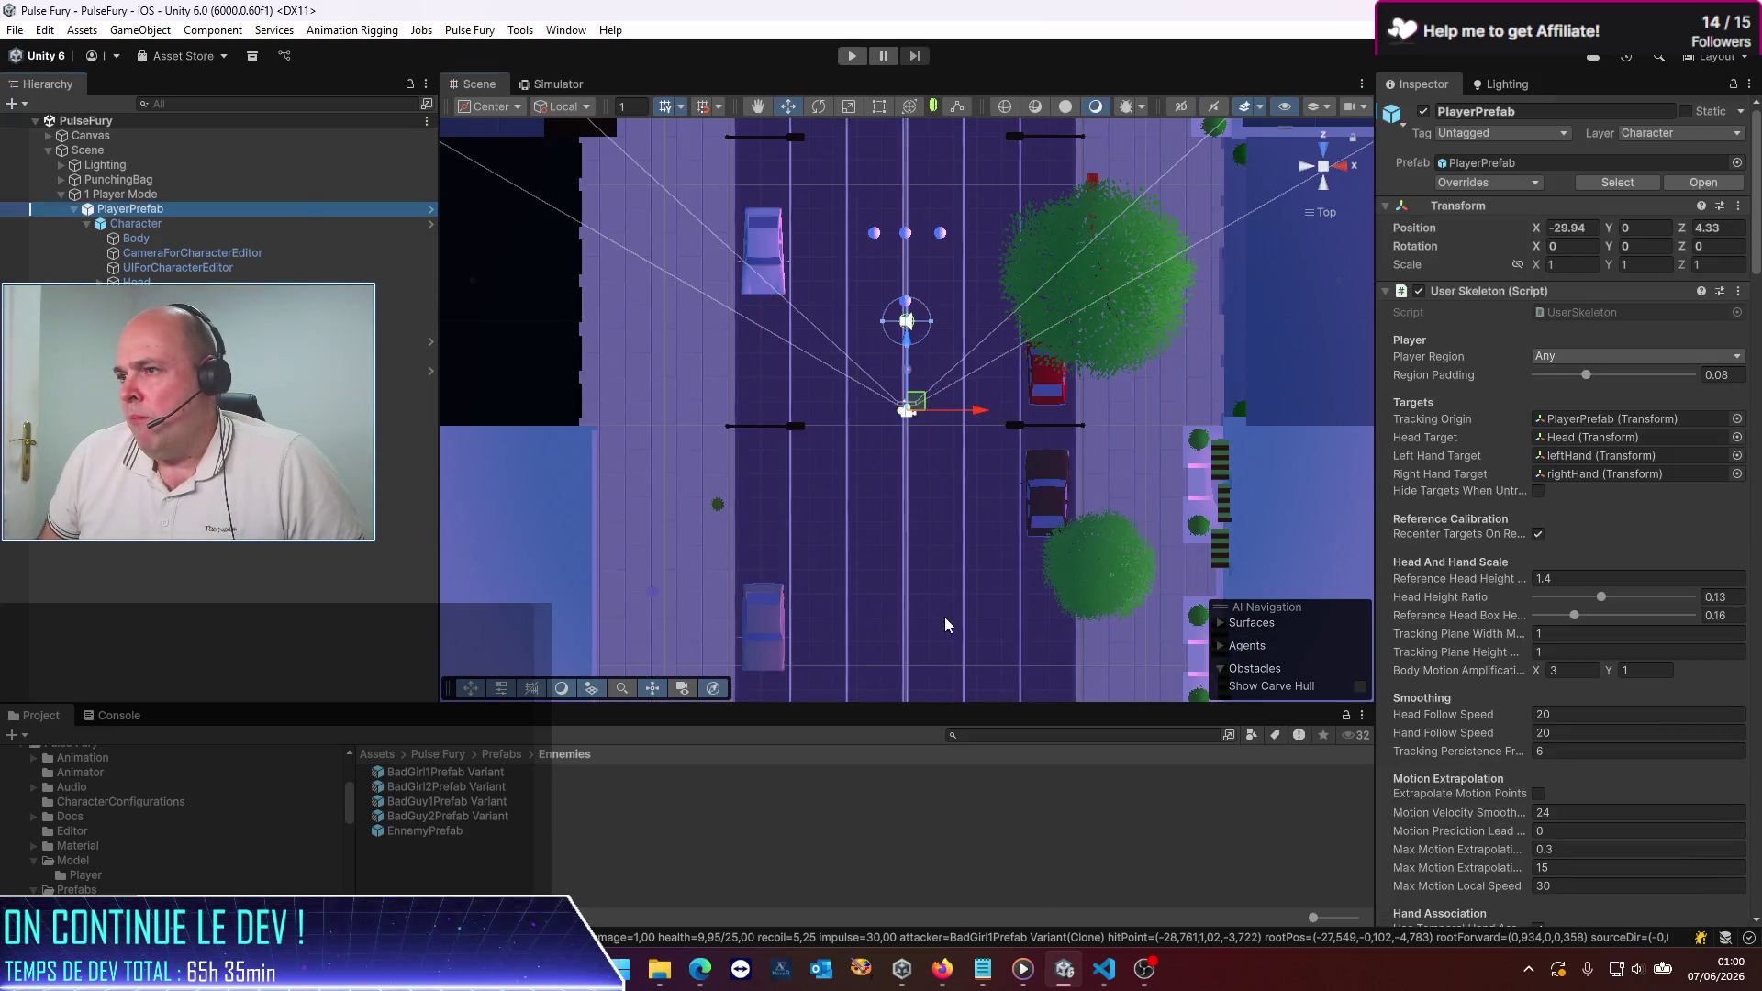
left_click_drag(944, 625, 1460, 59)
left_click(1330, 171)
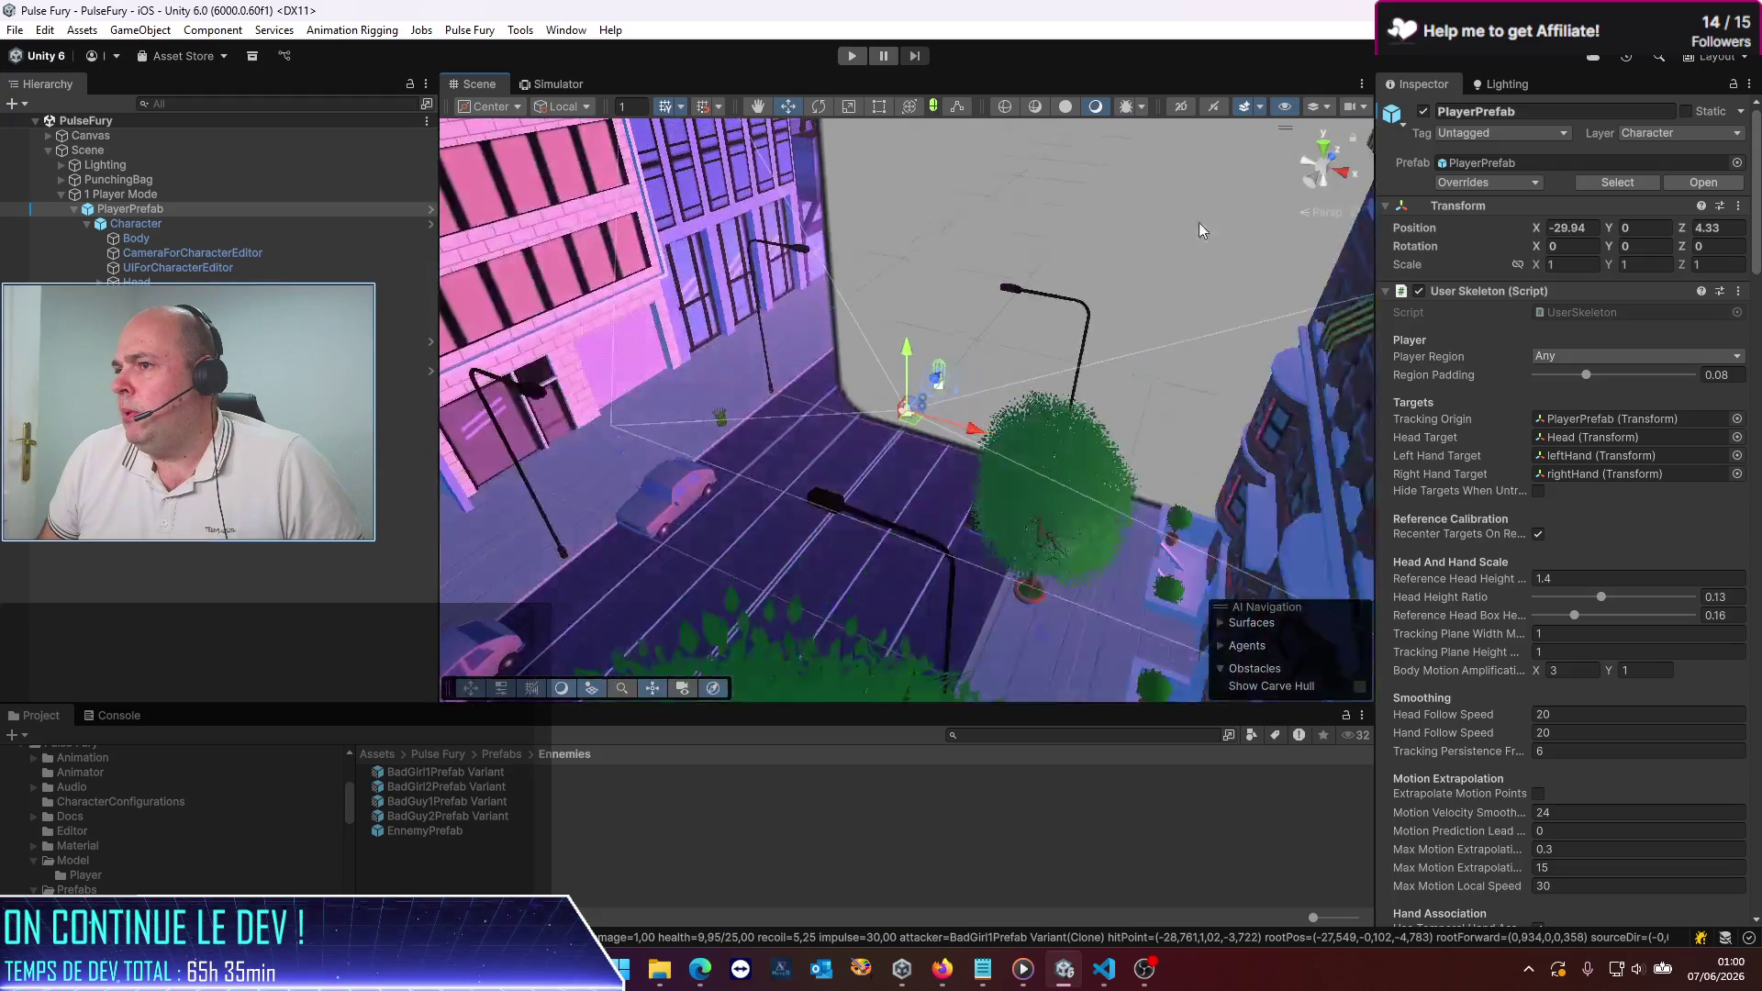
mouse_move(1329, 170)
left_mouse_down()
mouse_move(522, 227)
mouse_move(518, 278)
mouse_move(1759, 268)
left_mouse_up()
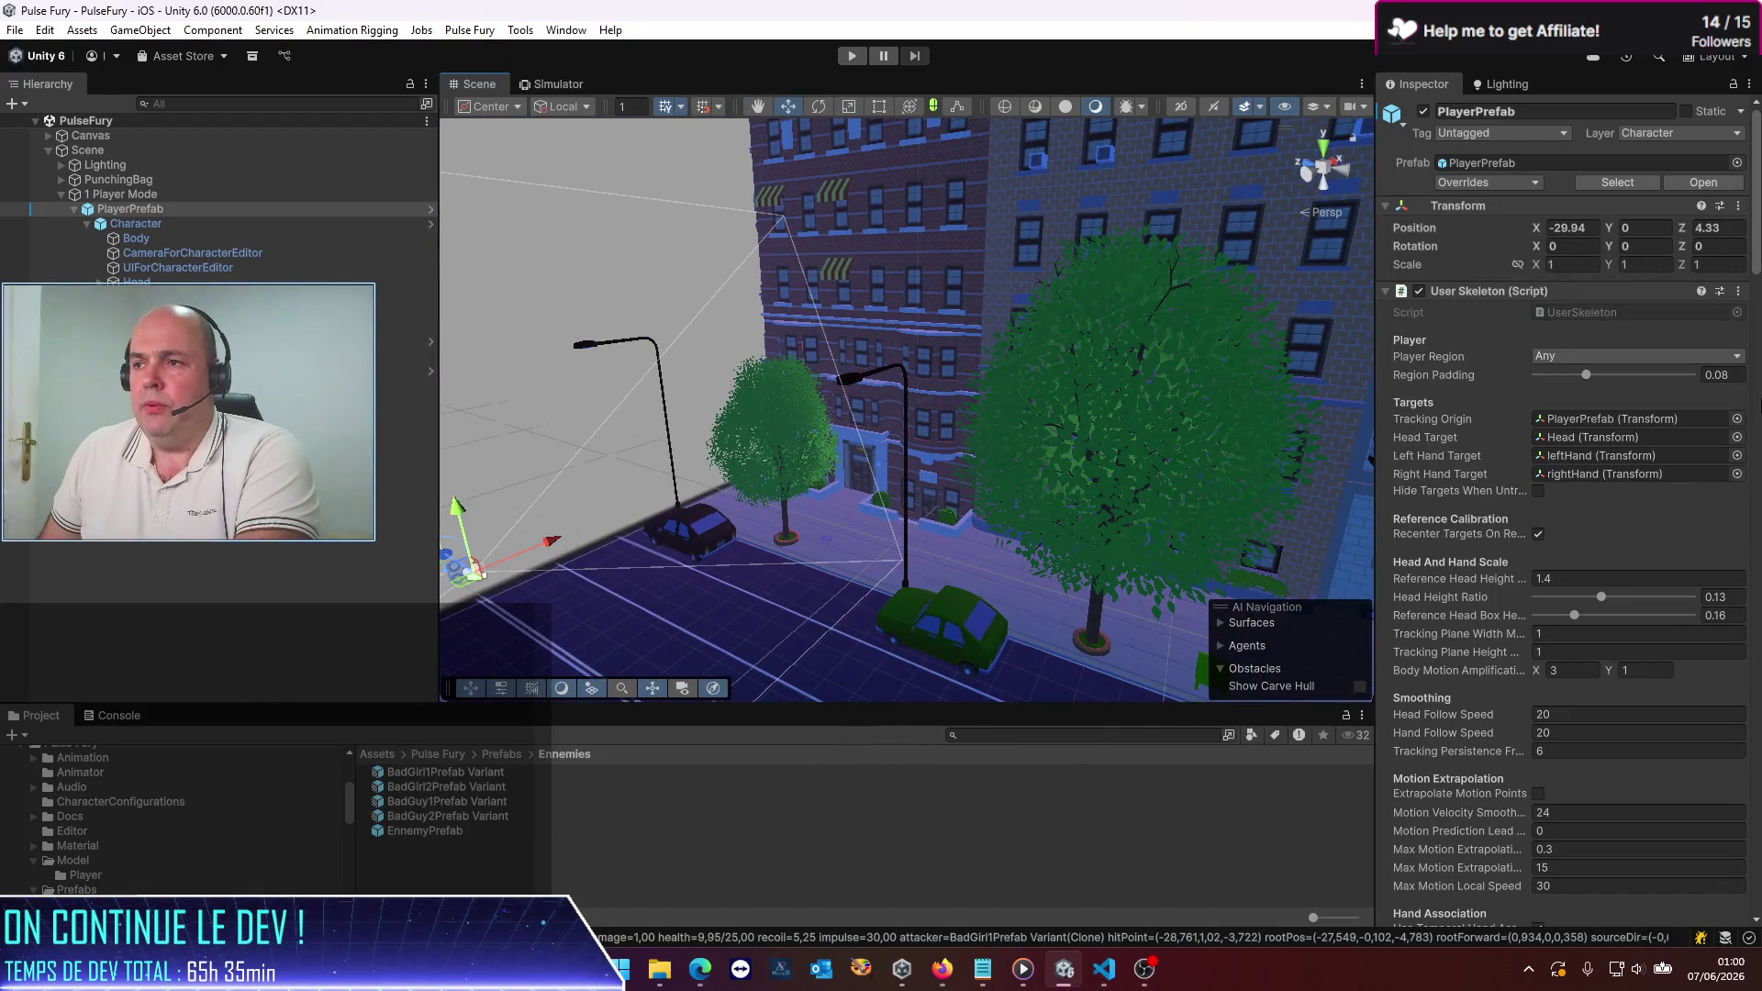
mouse_move(831, 367)
left_mouse_down()
mouse_move(848, 356)
mouse_move(830, 424)
left_mouse_up()
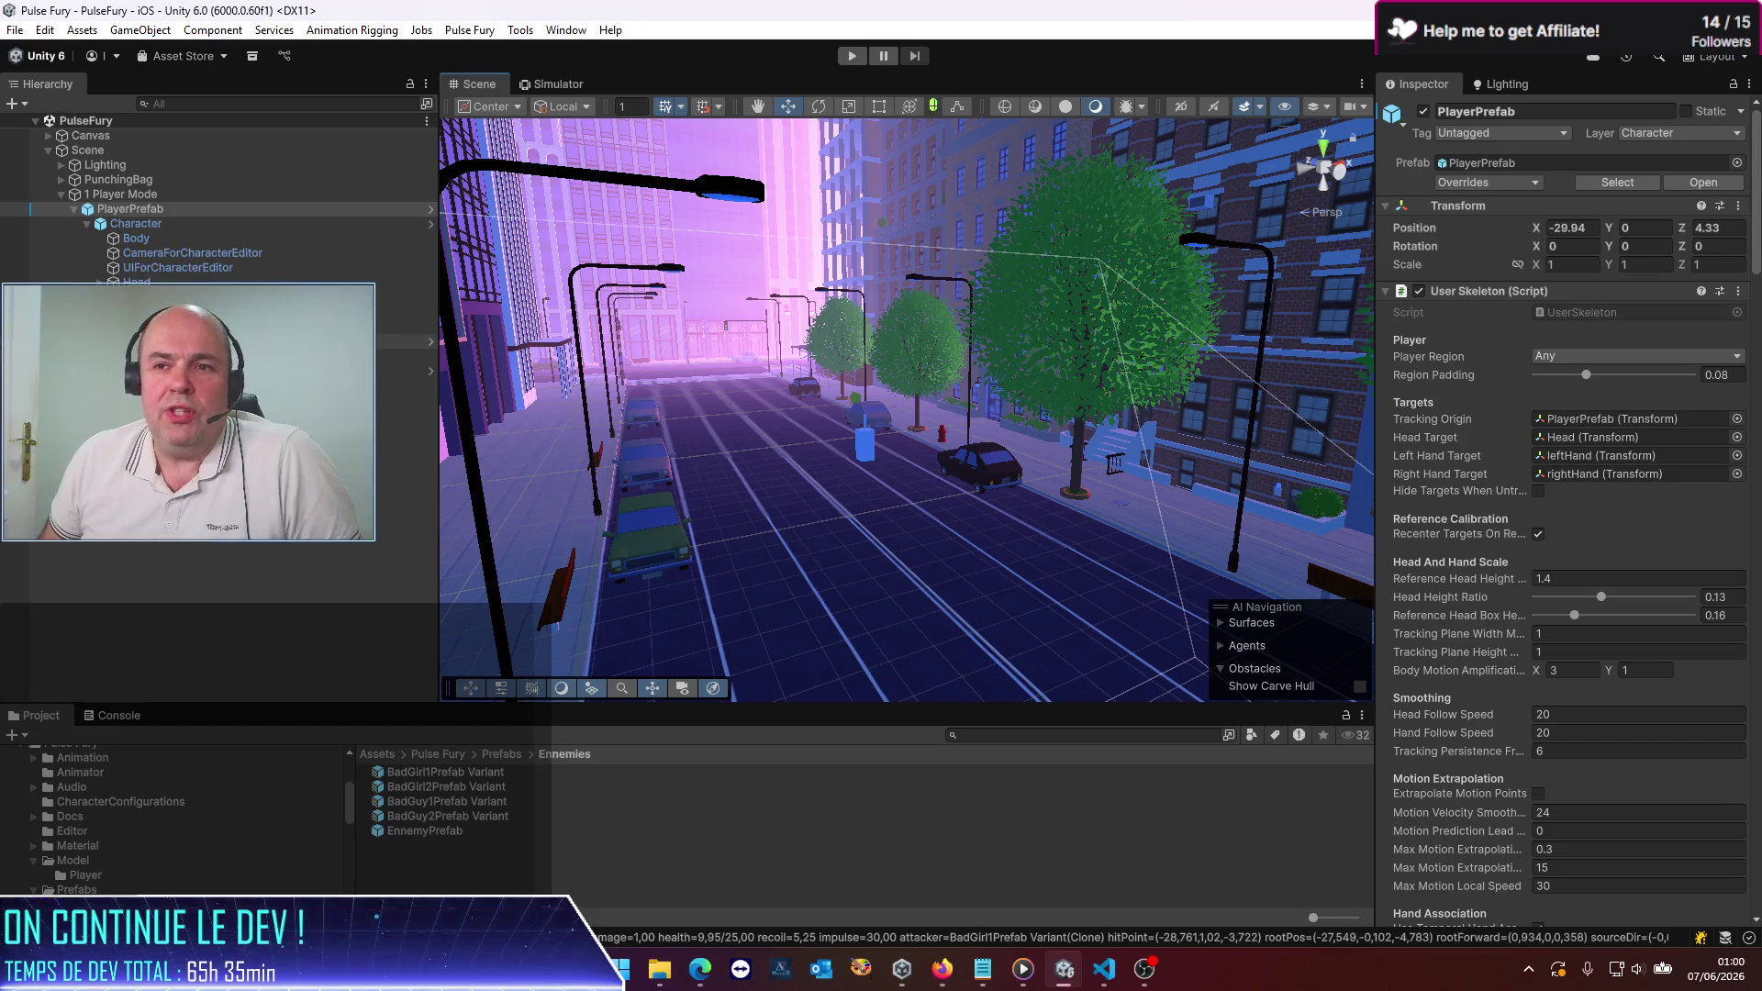
Step: Select MasterClock and scroll its Inspector to the clock controls
left_click(138, 341)
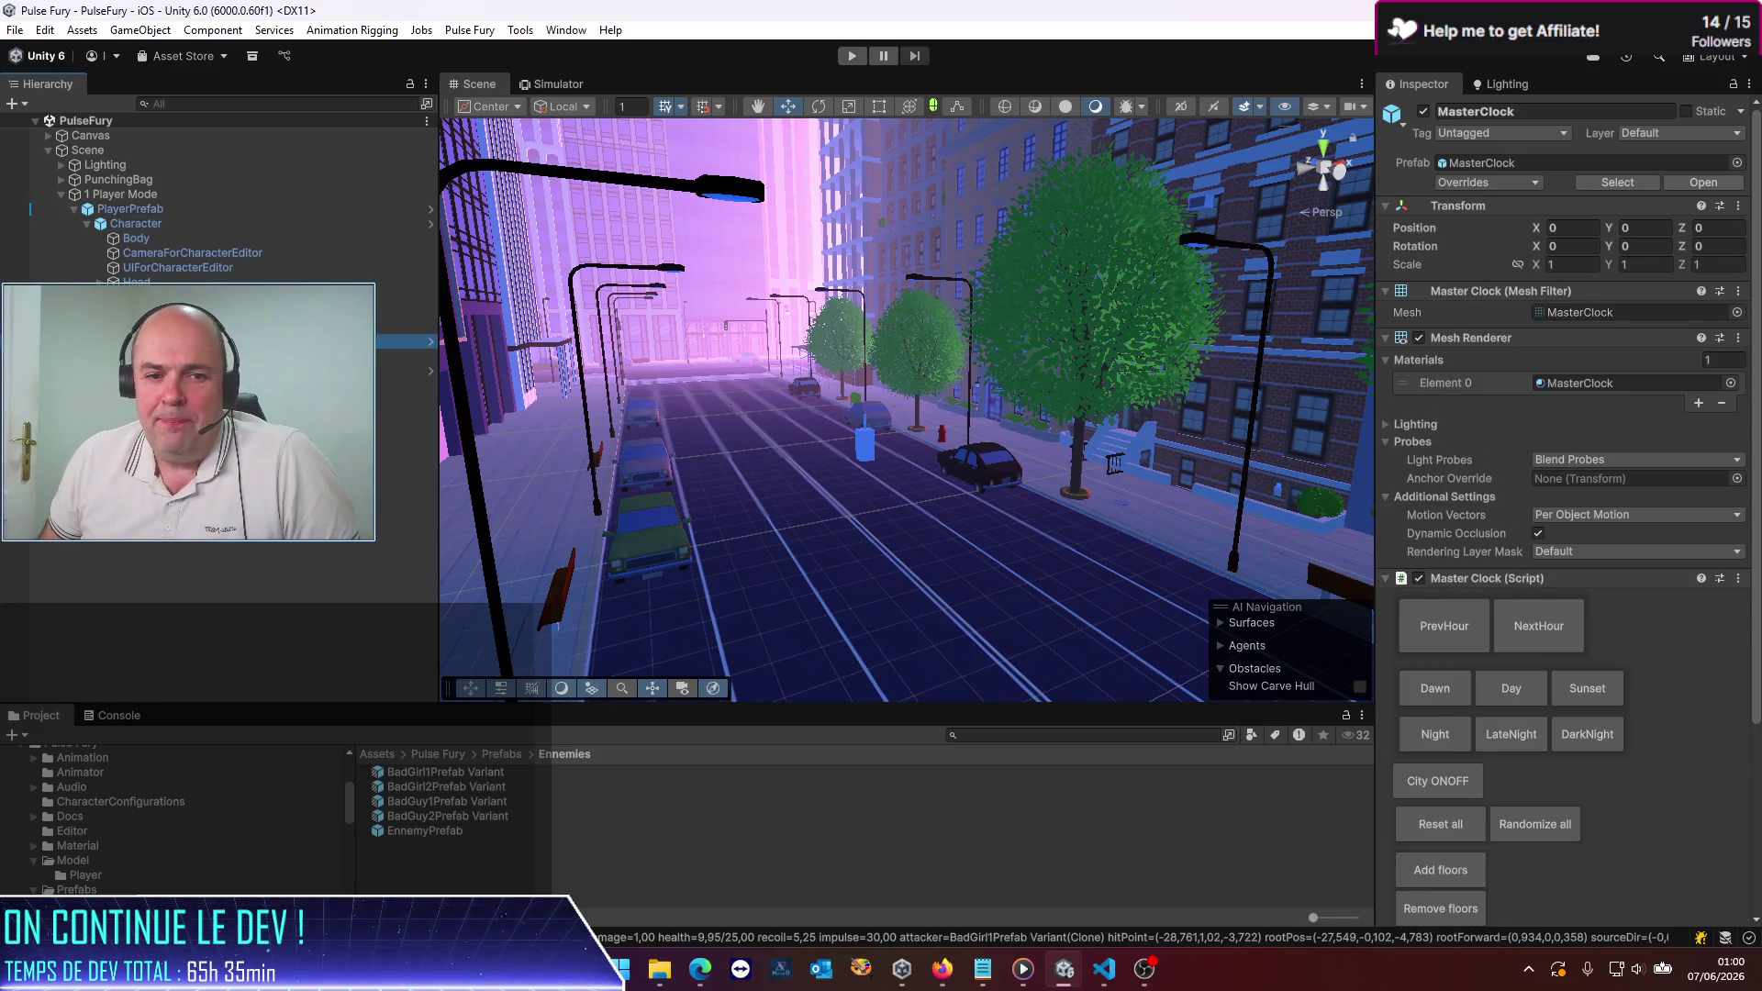
scroll(1471, 578, "down", 2)
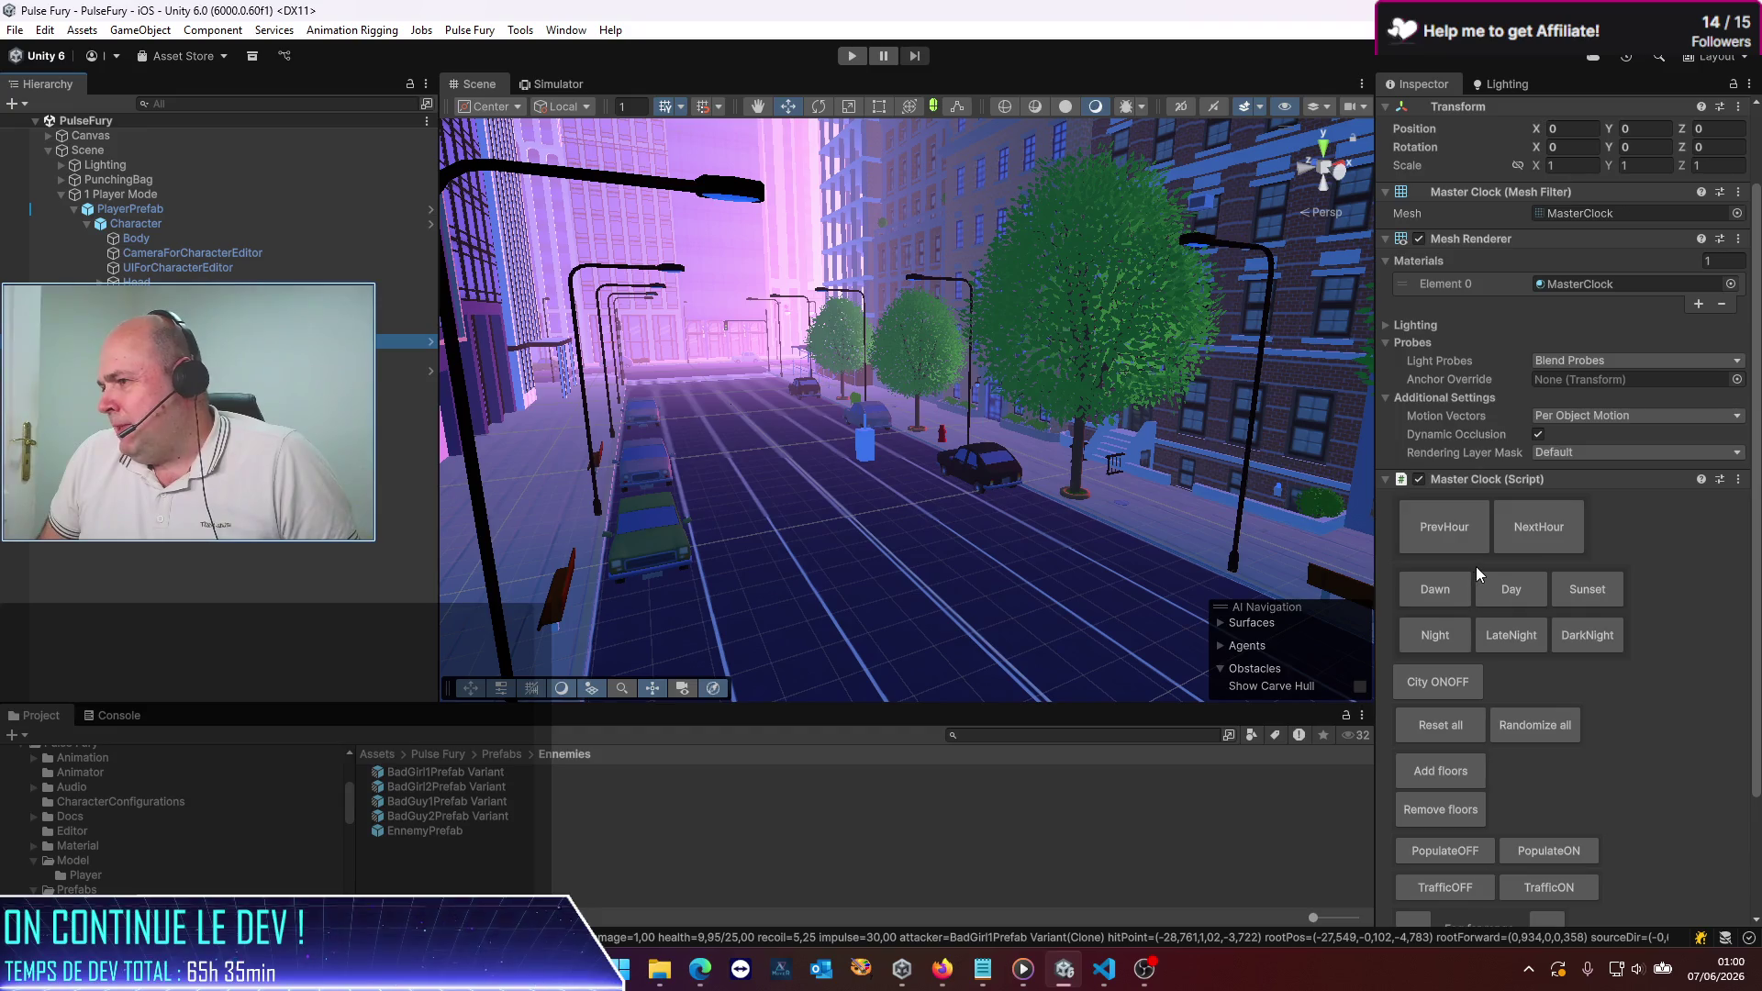
scroll(1478, 566, "down", 1)
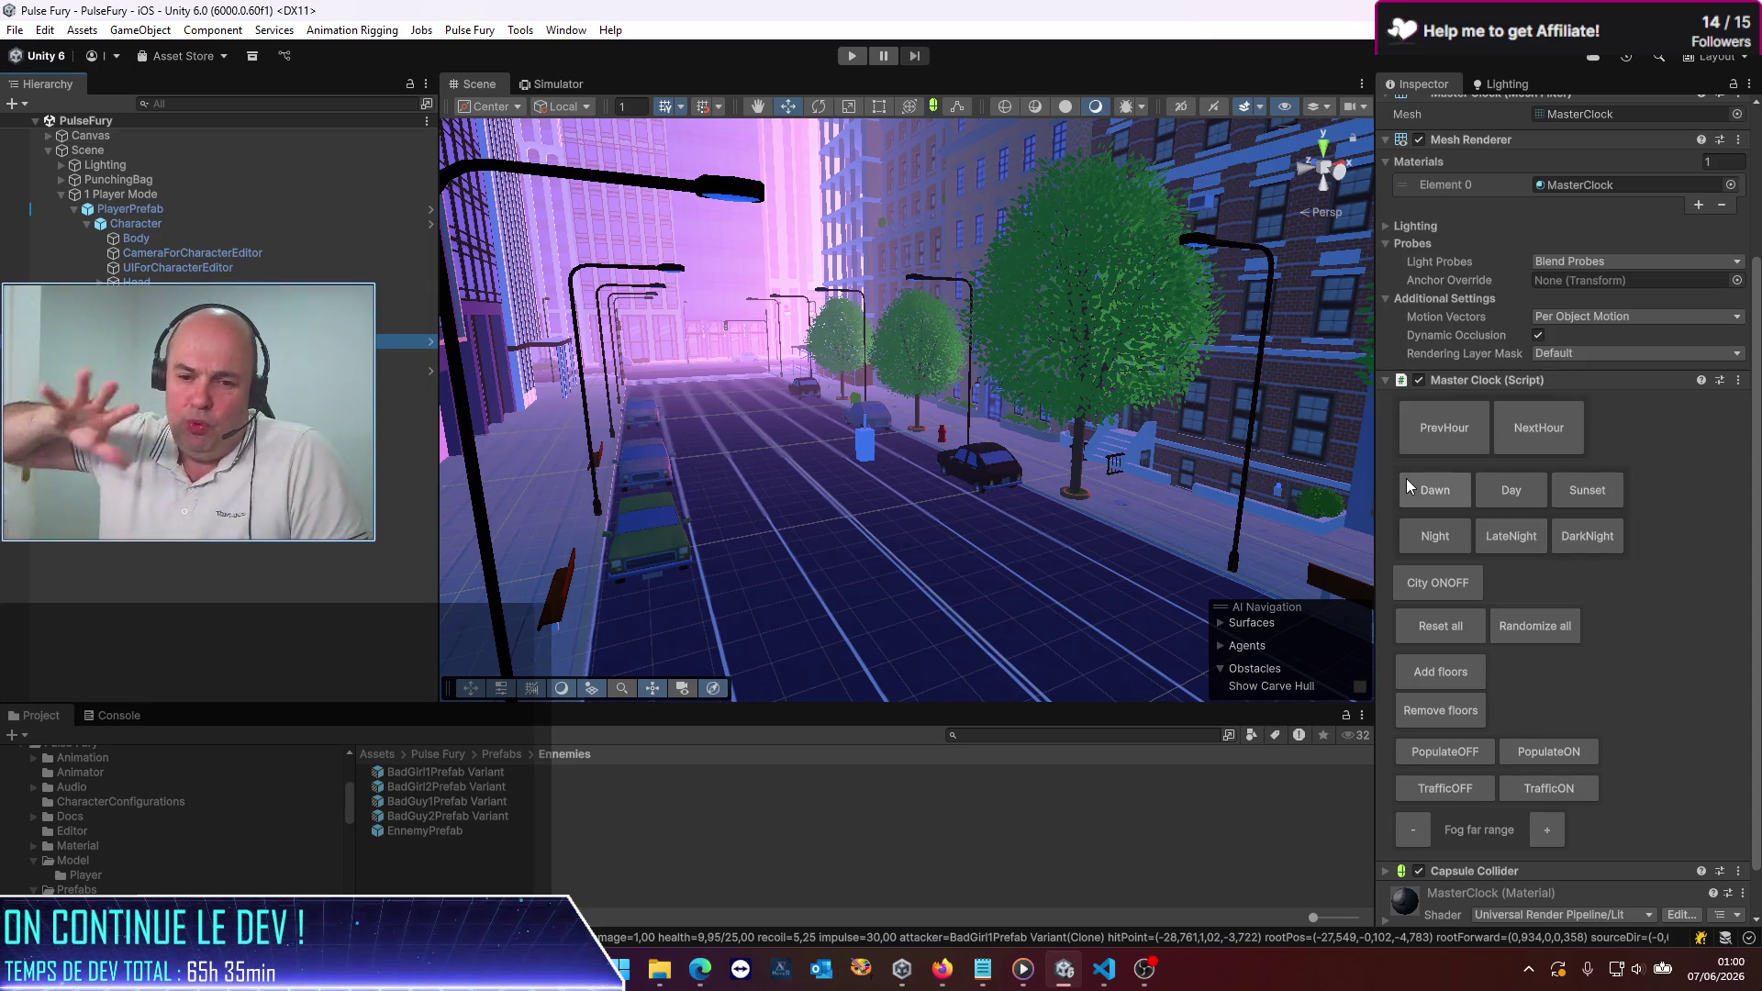
Step: Press NextHour three times to go from day to night, then view the night street
left_click(1523, 439)
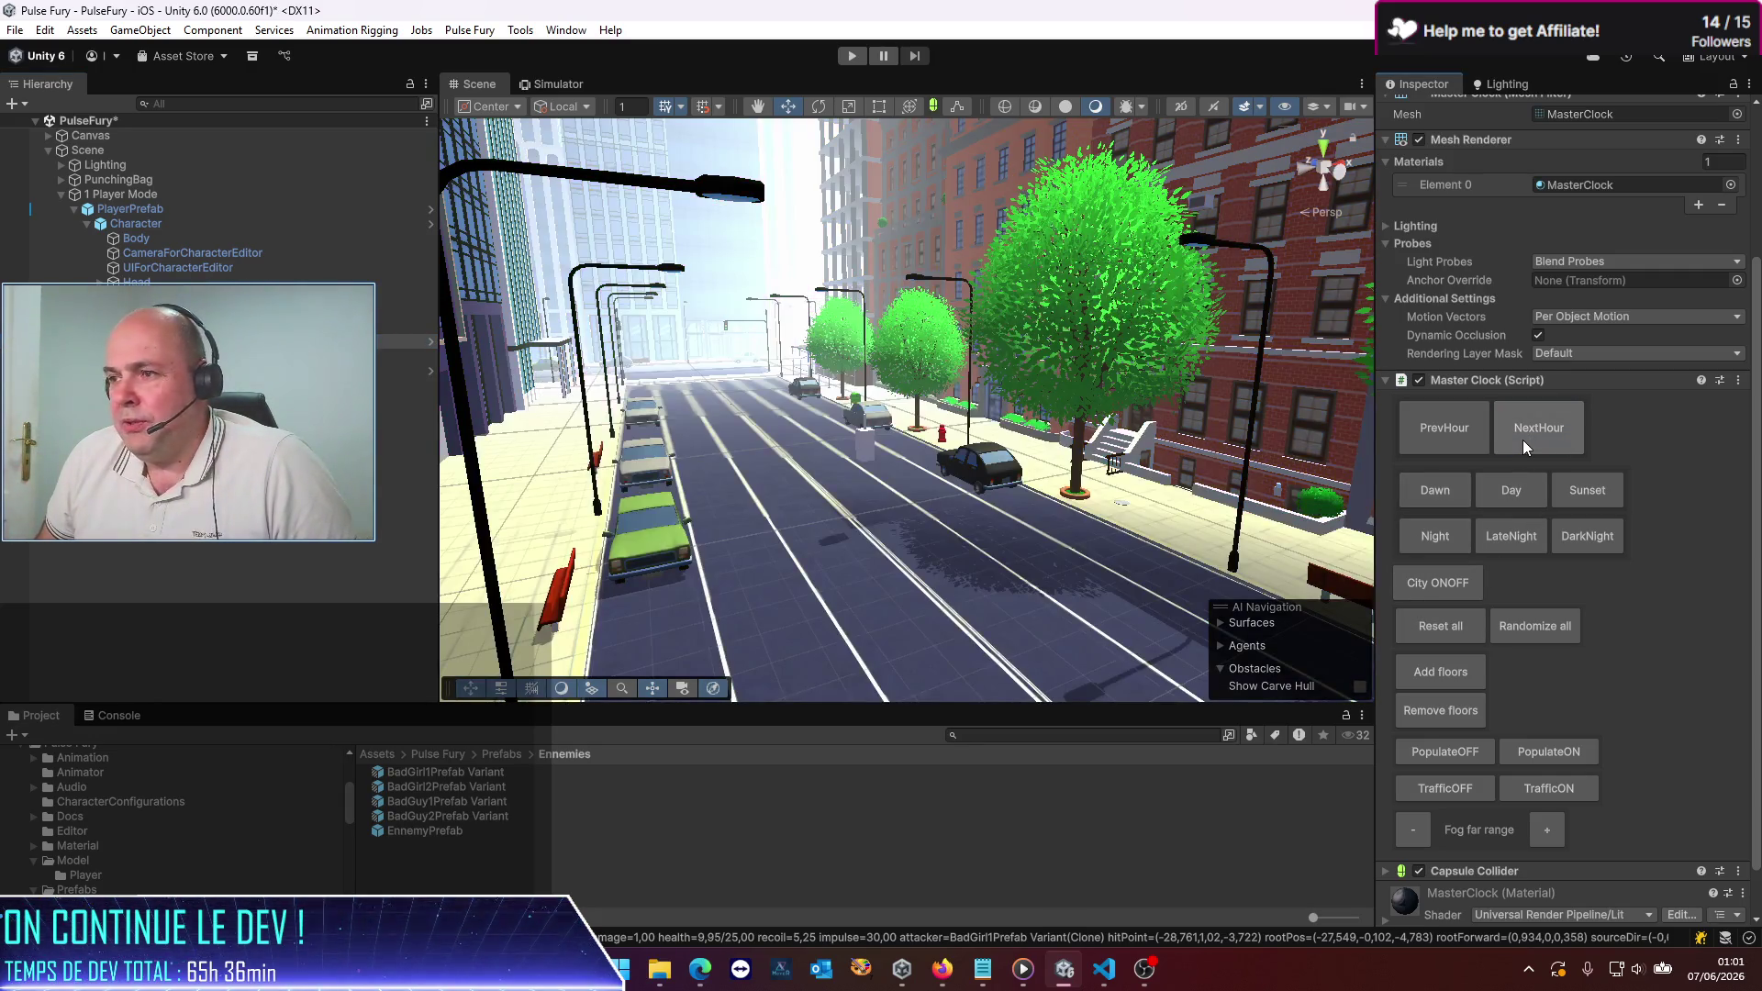
left_click(1522, 438)
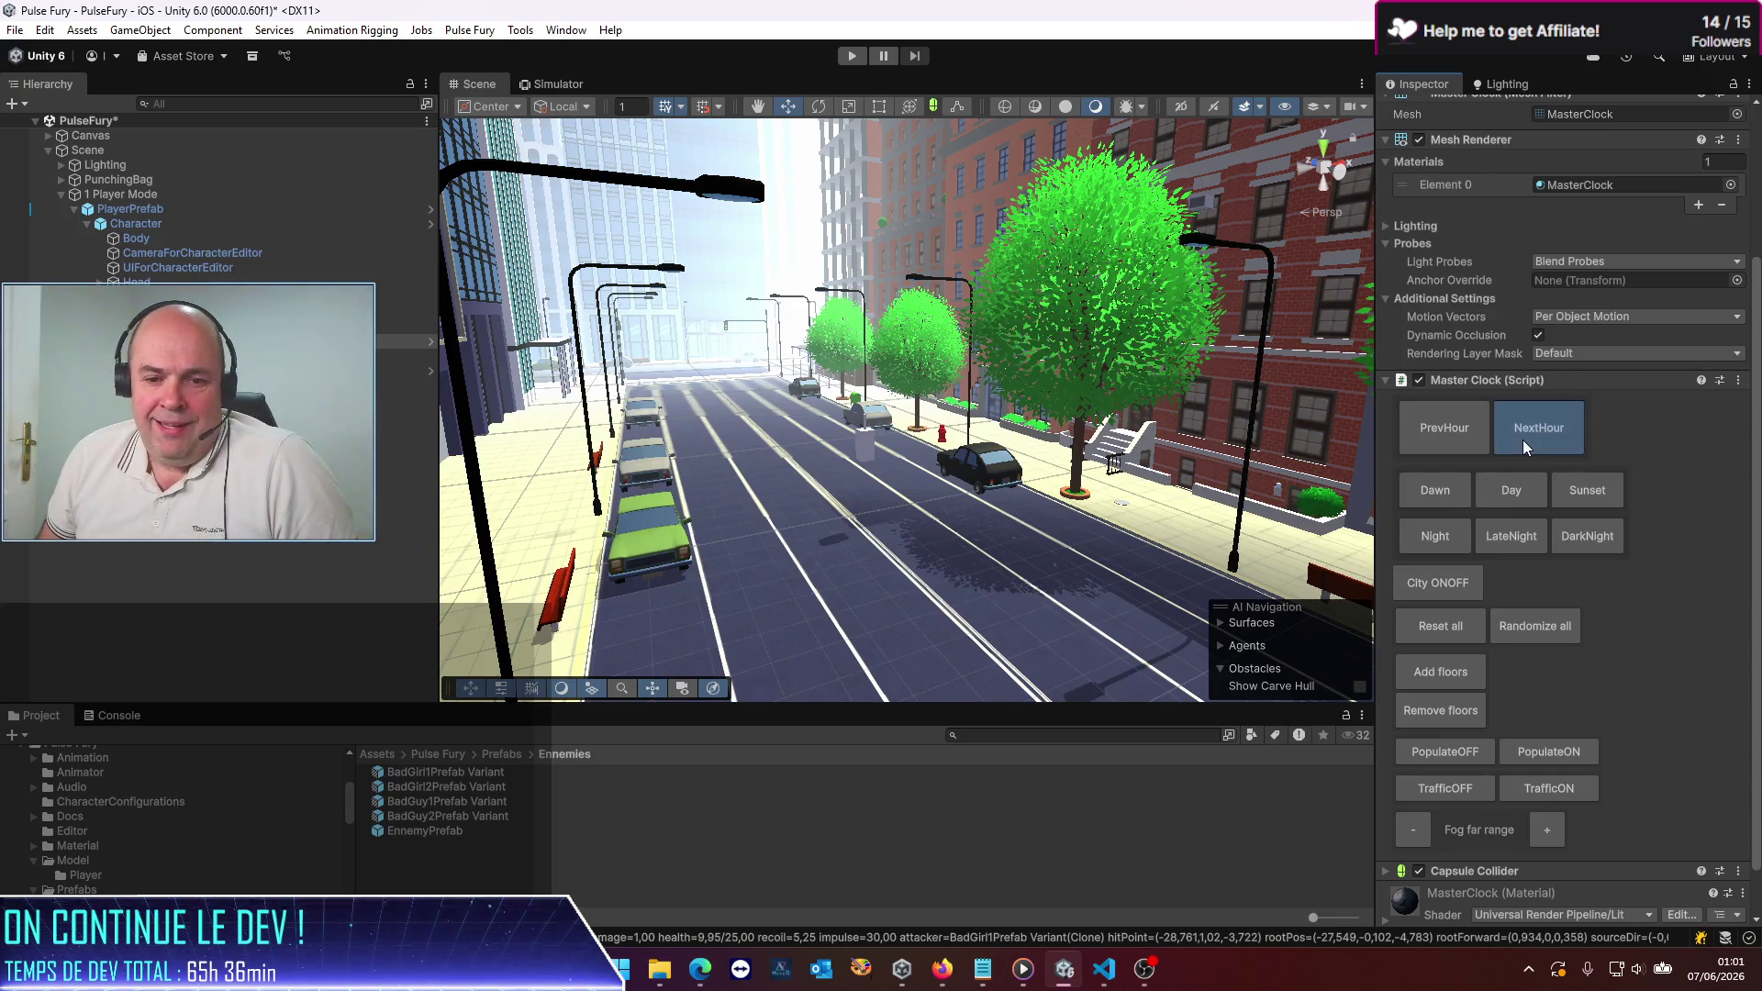
left_click(1523, 439)
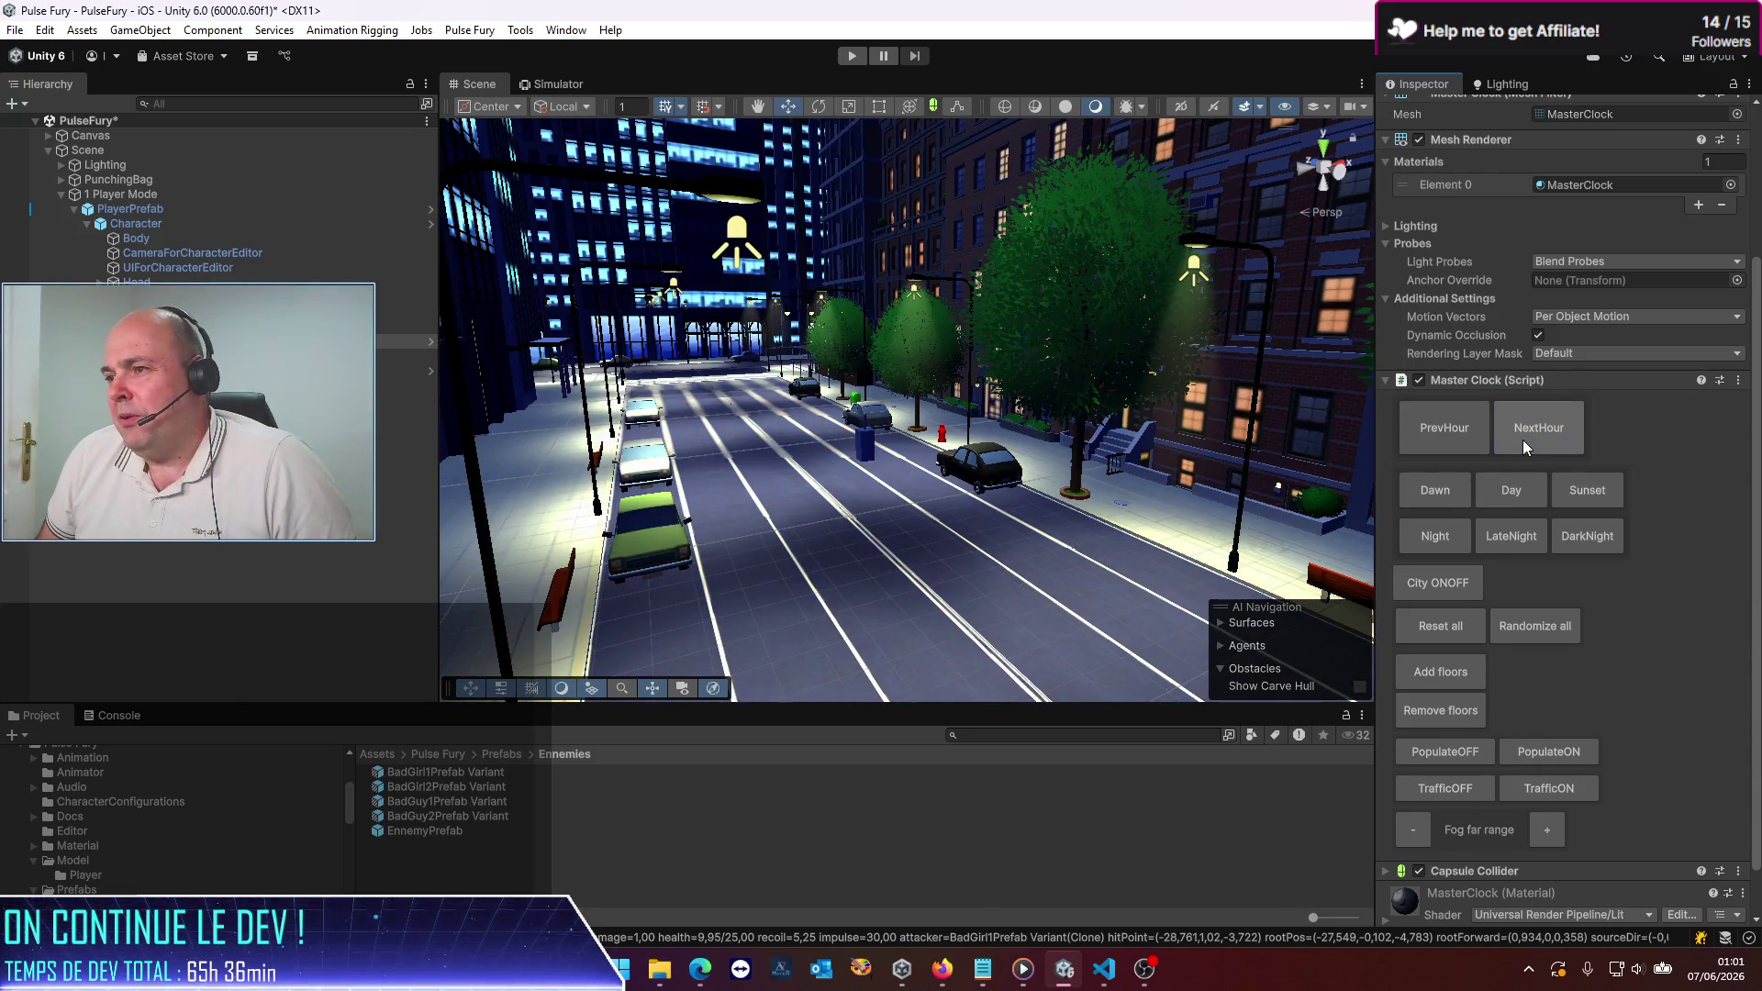
mouse_move(904, 537)
left_mouse_down()
mouse_move(1133, 569)
mouse_move(176, 581)
mouse_move(295, 571)
left_mouse_up()
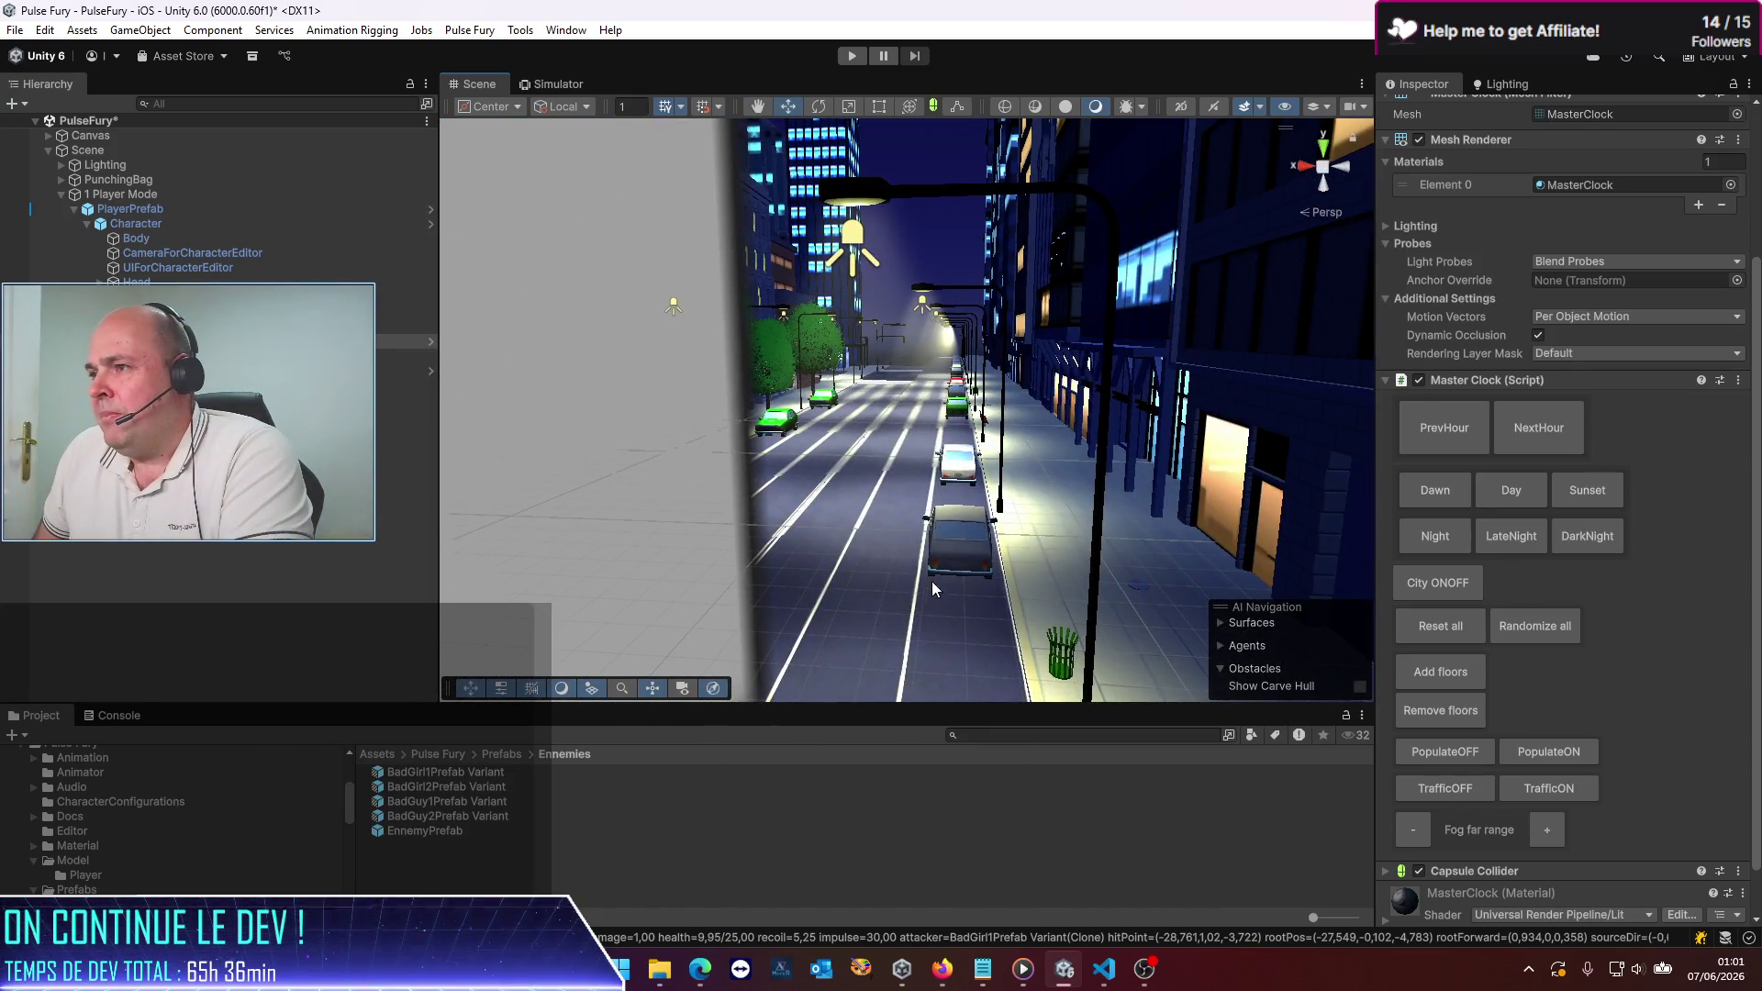
mouse_move(933, 581)
left_mouse_down()
mouse_move(902, 532)
mouse_move(691, 547)
mouse_move(1029, 547)
mouse_move(1072, 583)
mouse_move(1052, 578)
mouse_move(1367, 492)
left_mouse_up()
Step: Try the Sunset, DarkNight and LateNight lighting presets, ending on DarkNight
scroll(1180, 537, "up", 3)
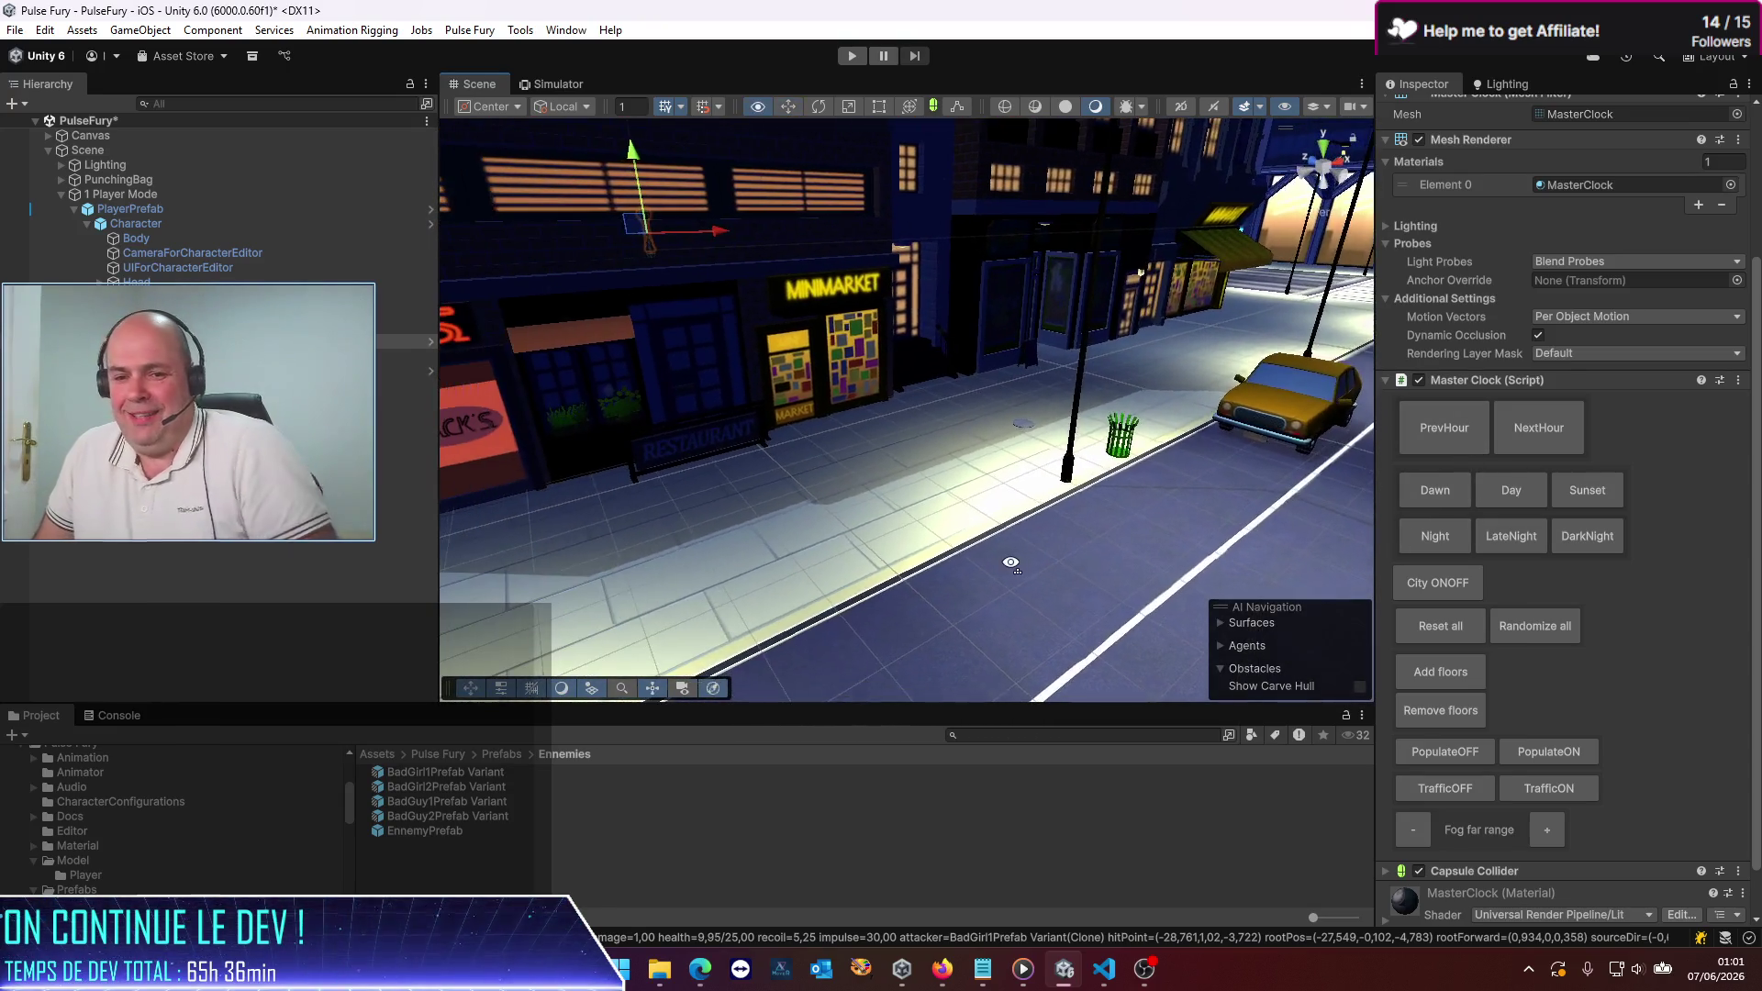
left_click(1588, 492)
left_click(1595, 539)
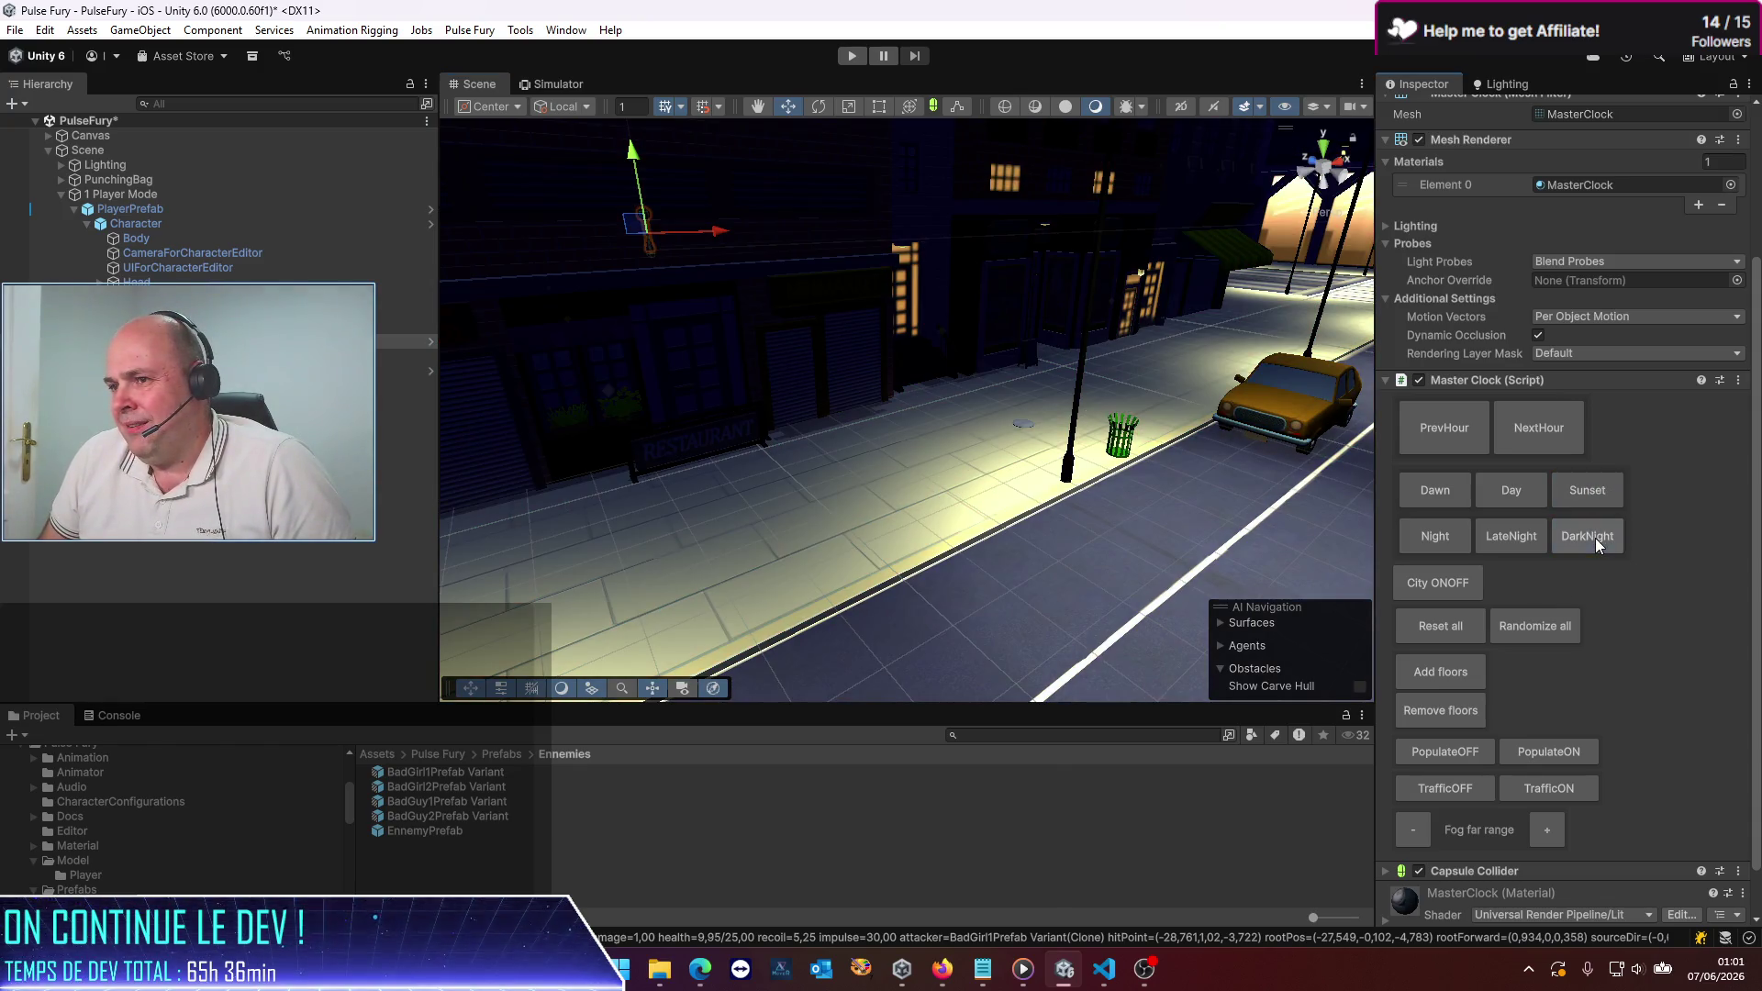
left_click(1517, 543)
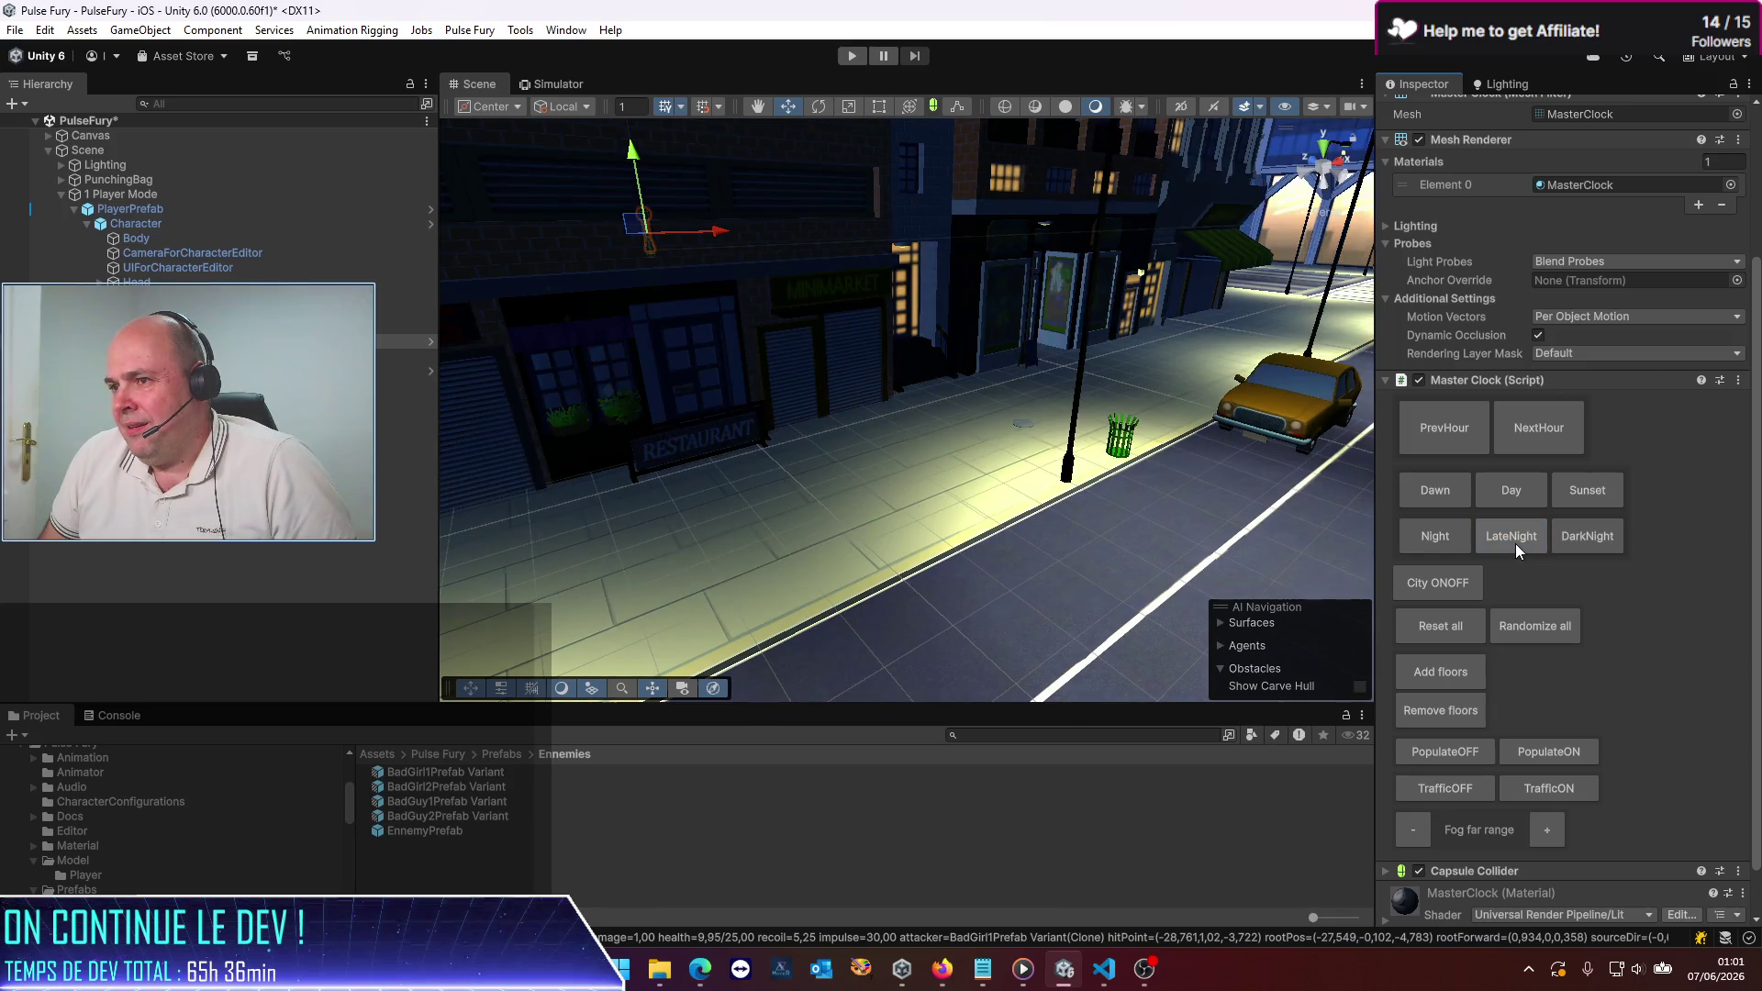
left_click(1594, 543)
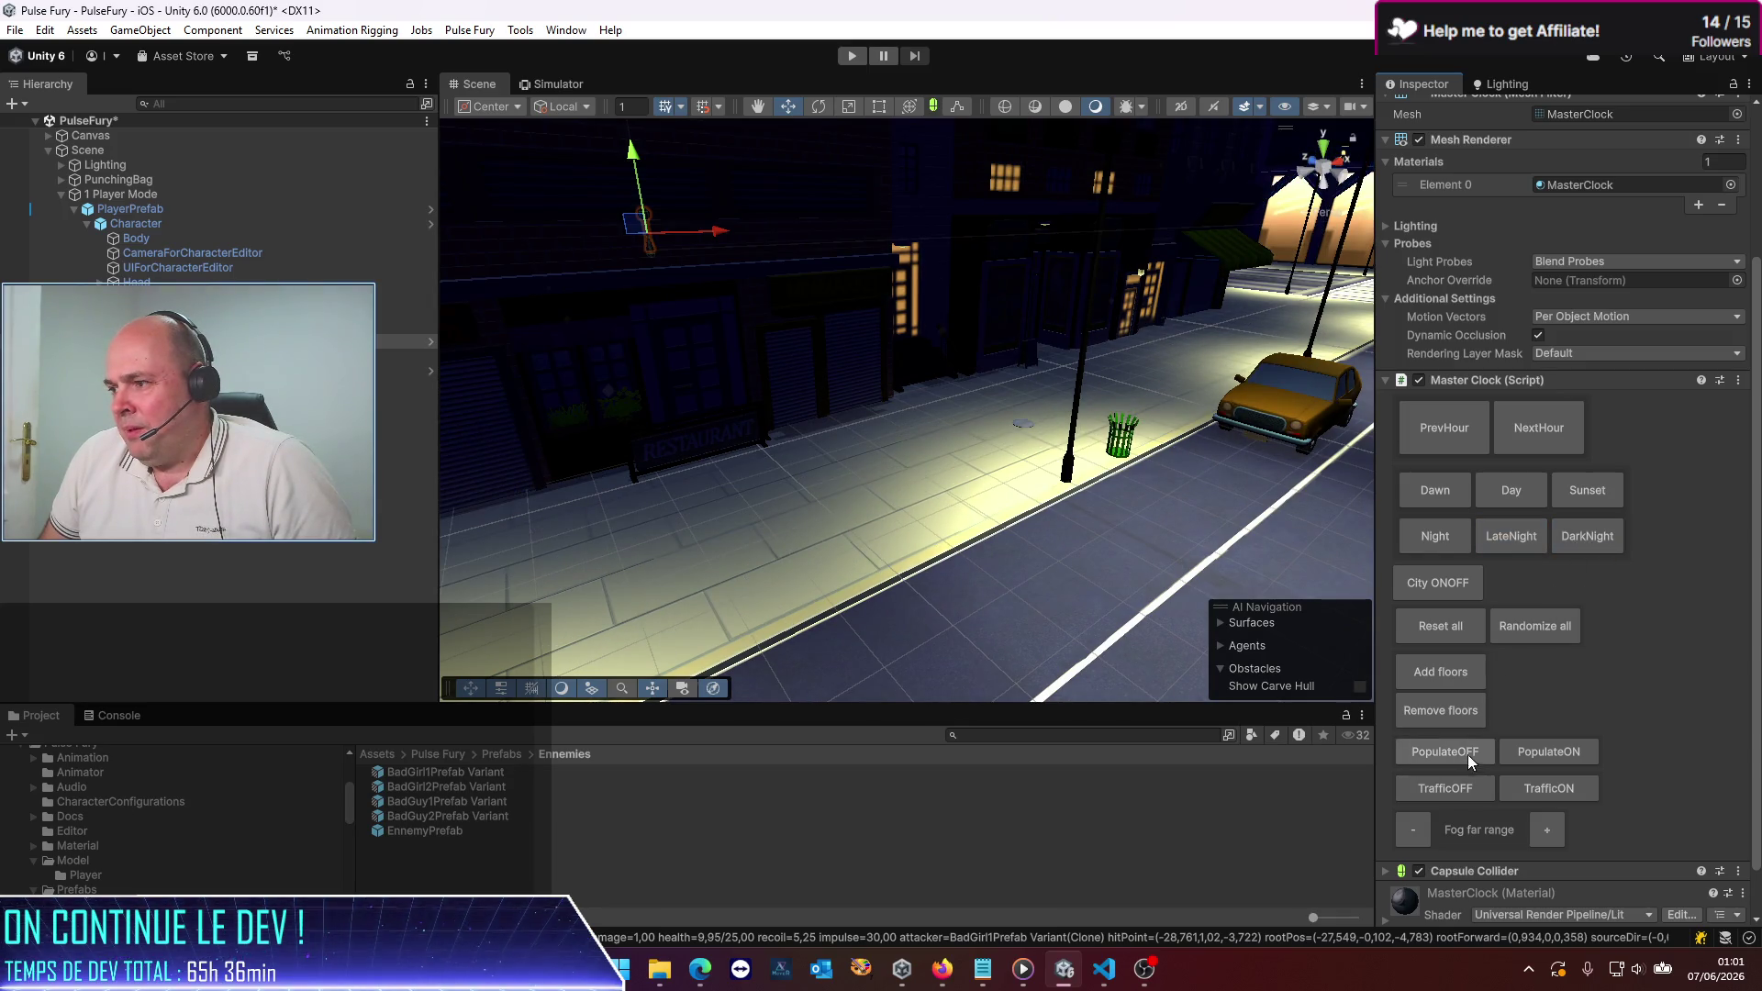
Step: Populate the streets, toggle the city, and reapply LateNight then DarkNight lighting
left_click(1550, 752)
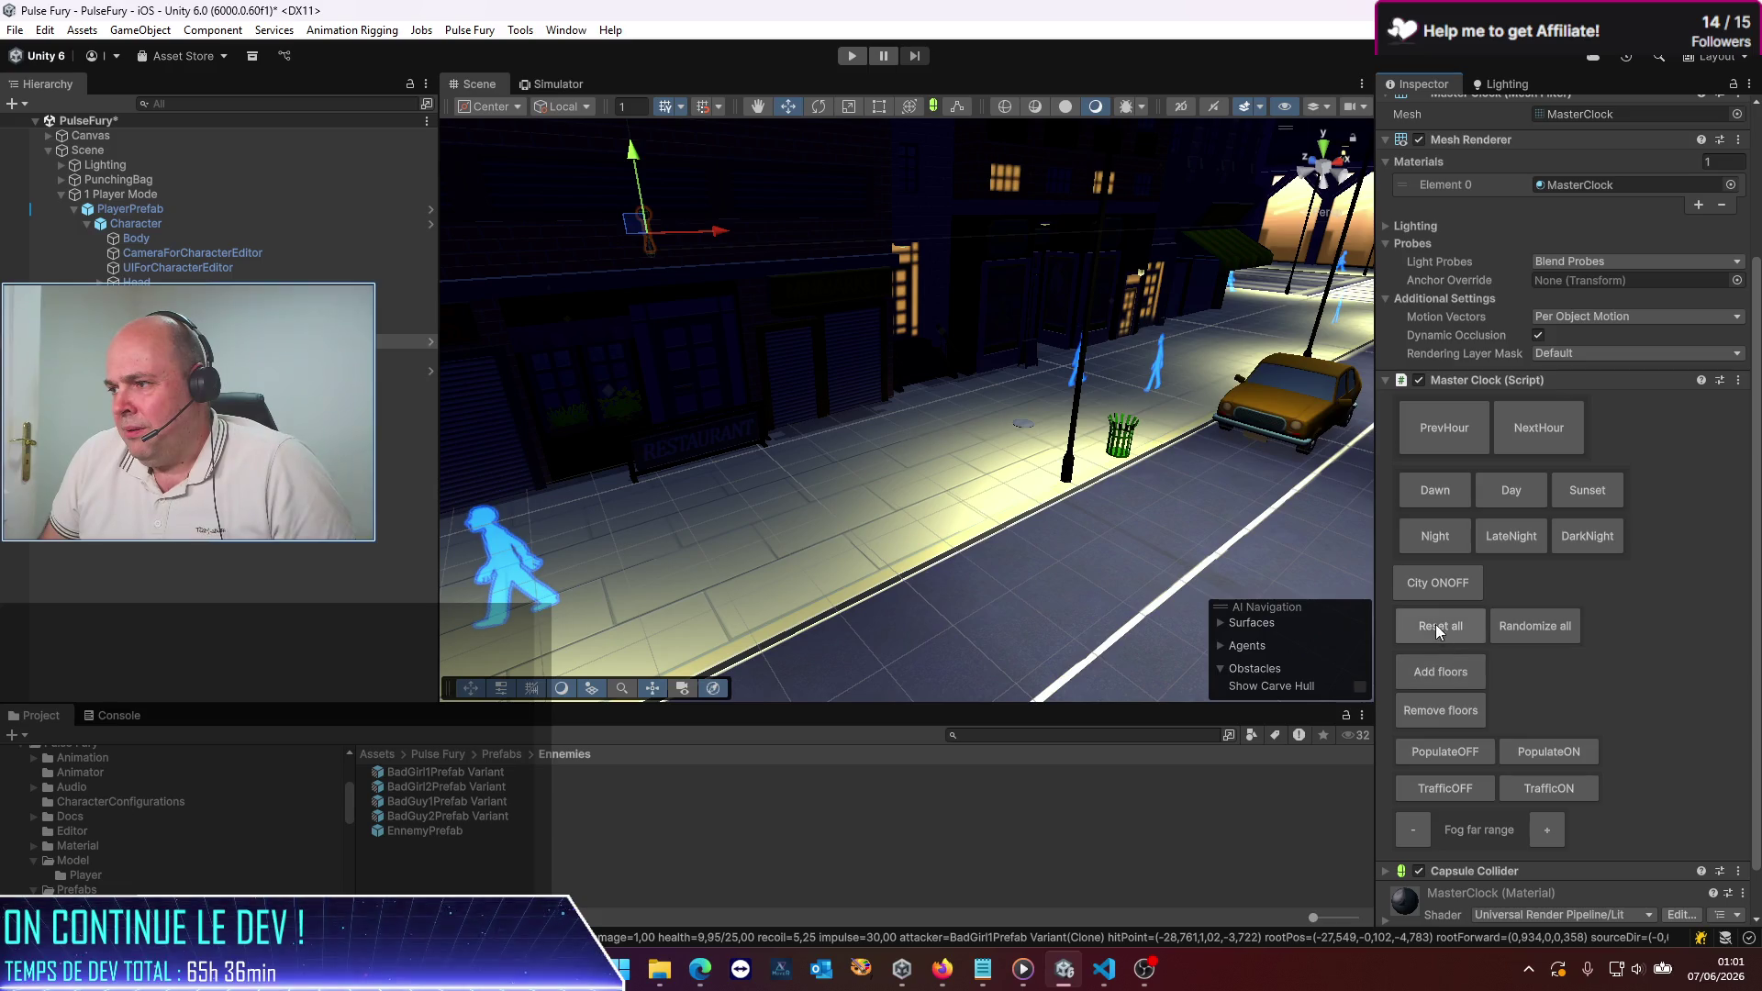
left_click(1441, 586)
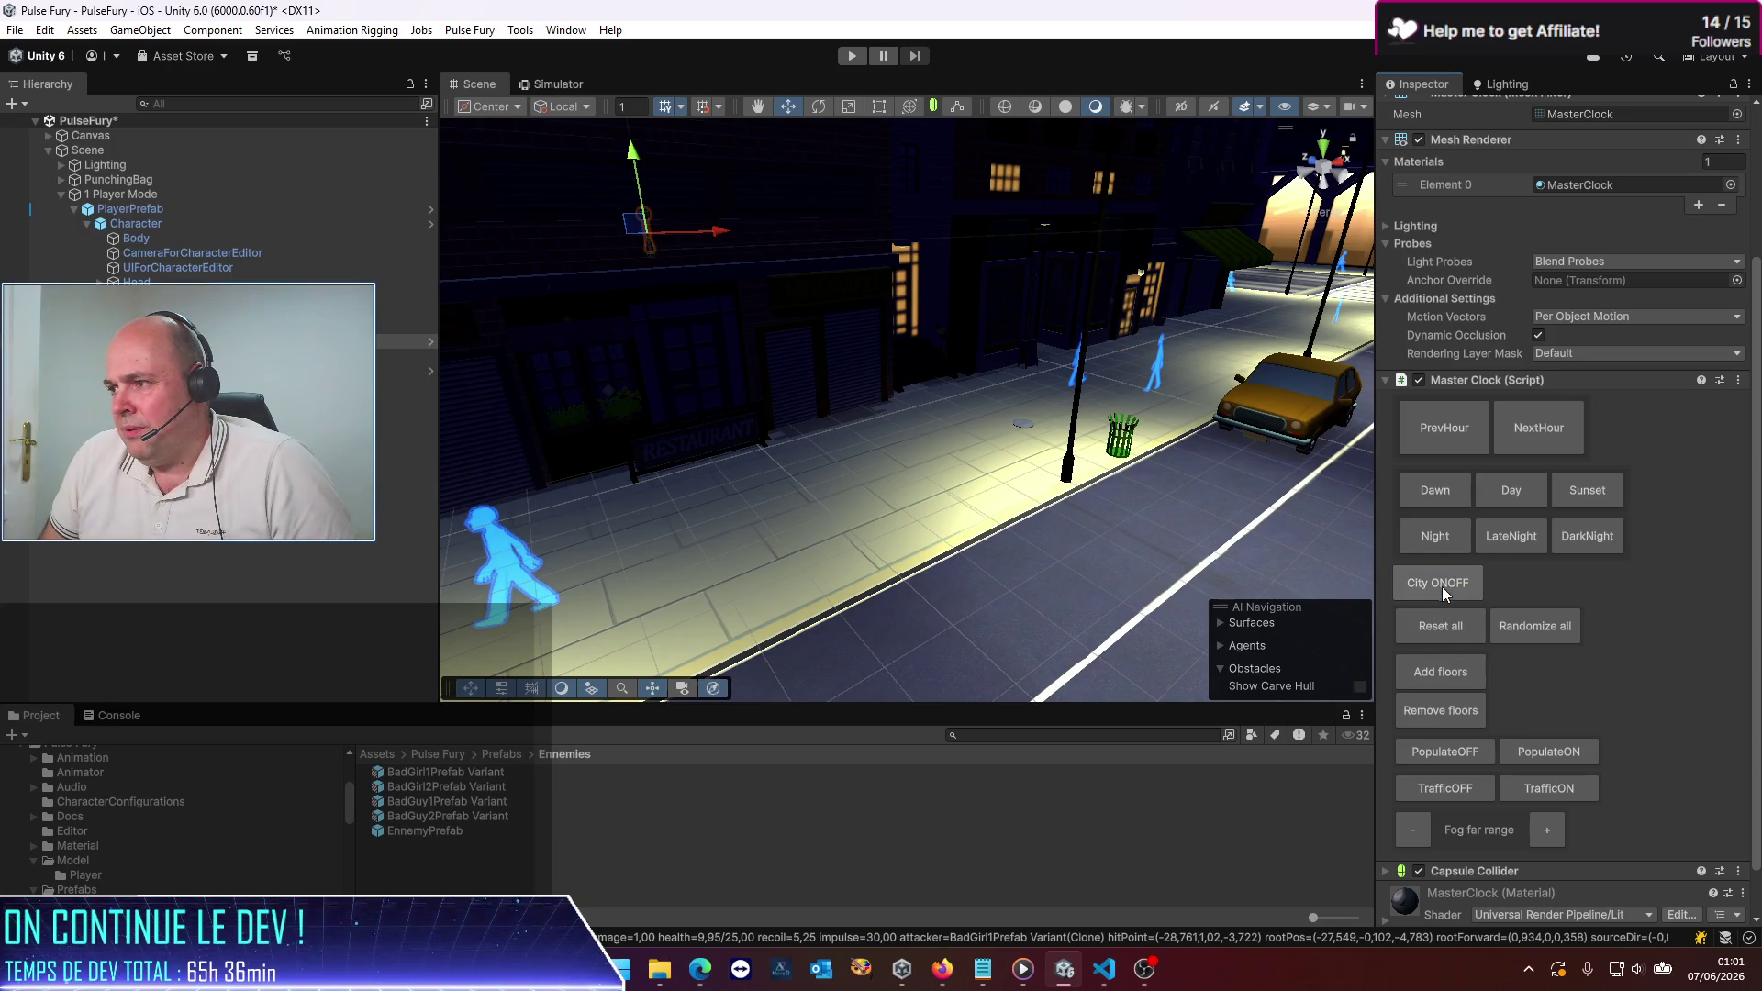
left_click(1512, 538)
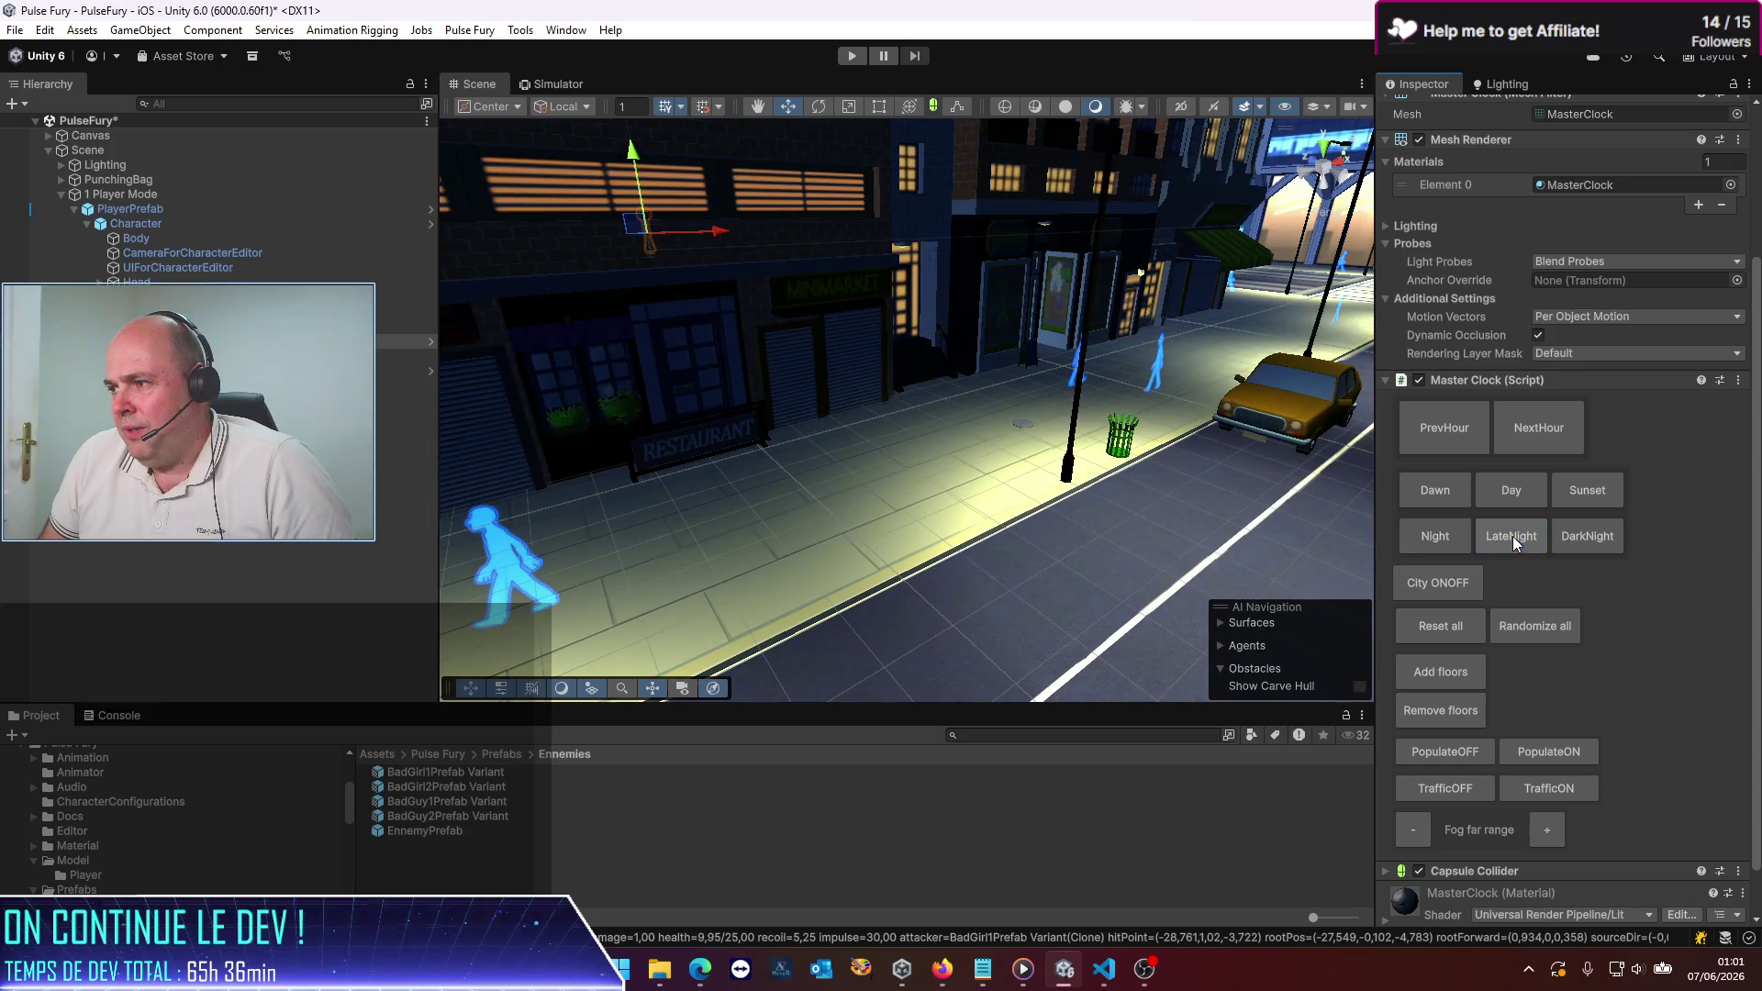
left_click(1604, 536)
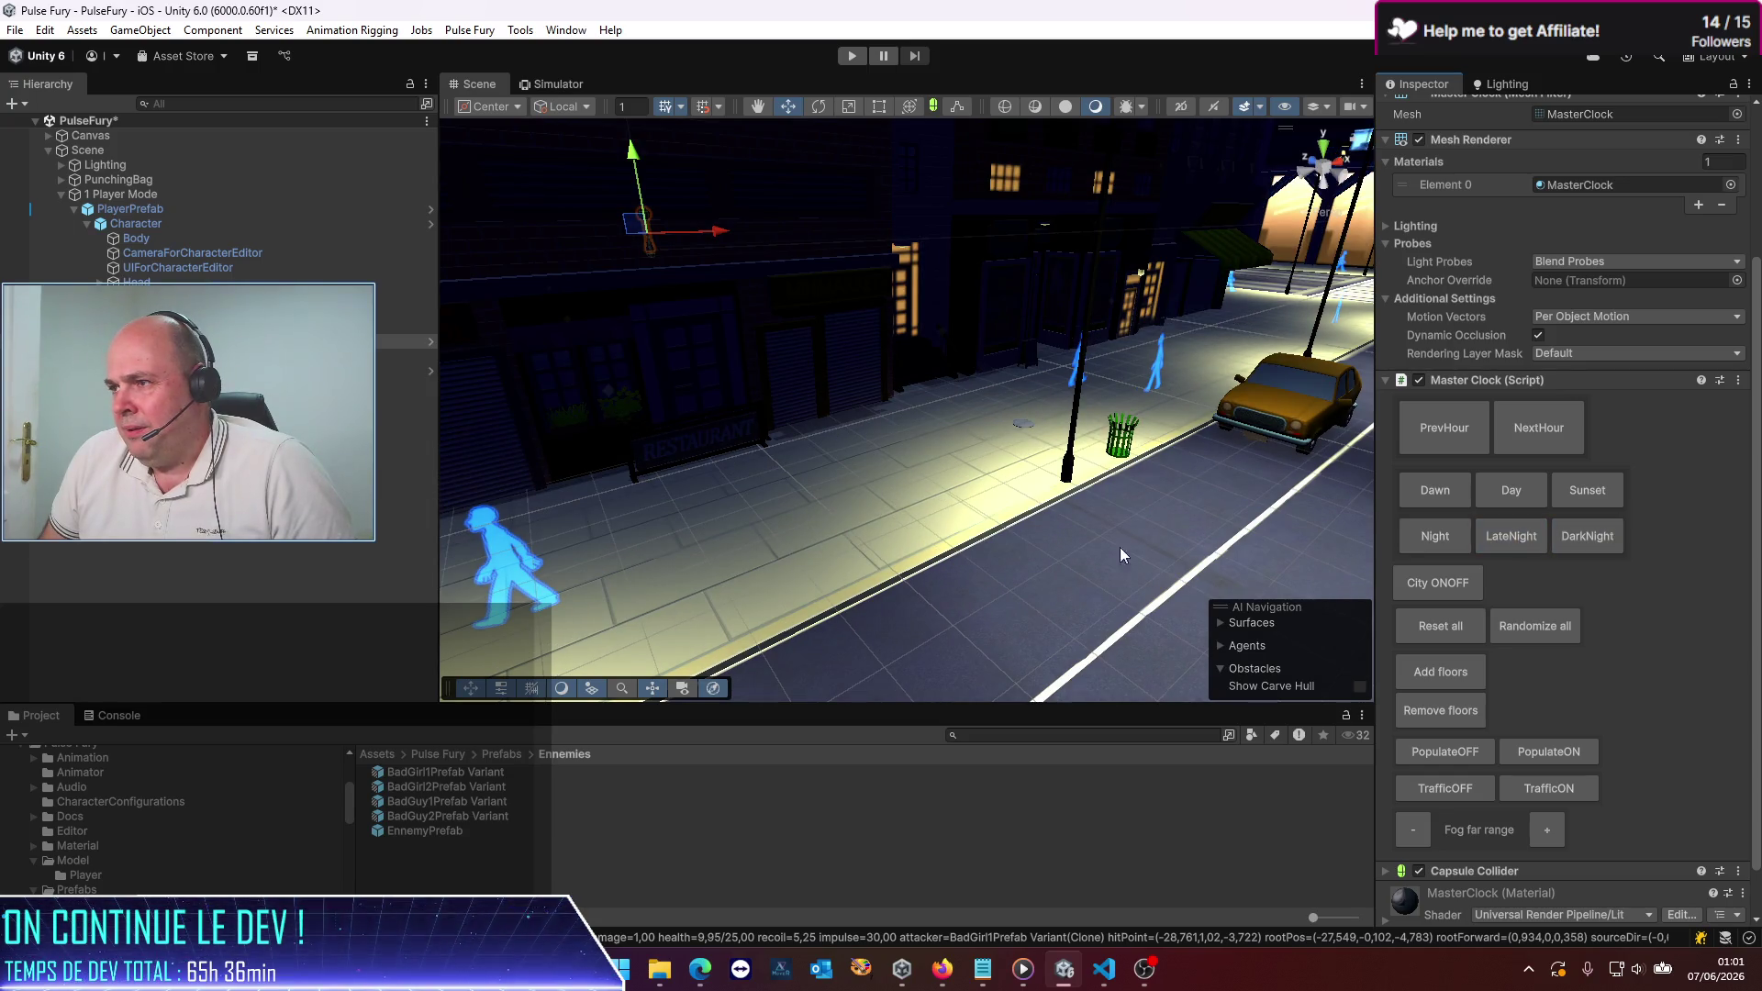
mouse_move(1119, 547)
left_mouse_down()
mouse_move(1319, 404)
mouse_move(1005, 87)
left_mouse_up()
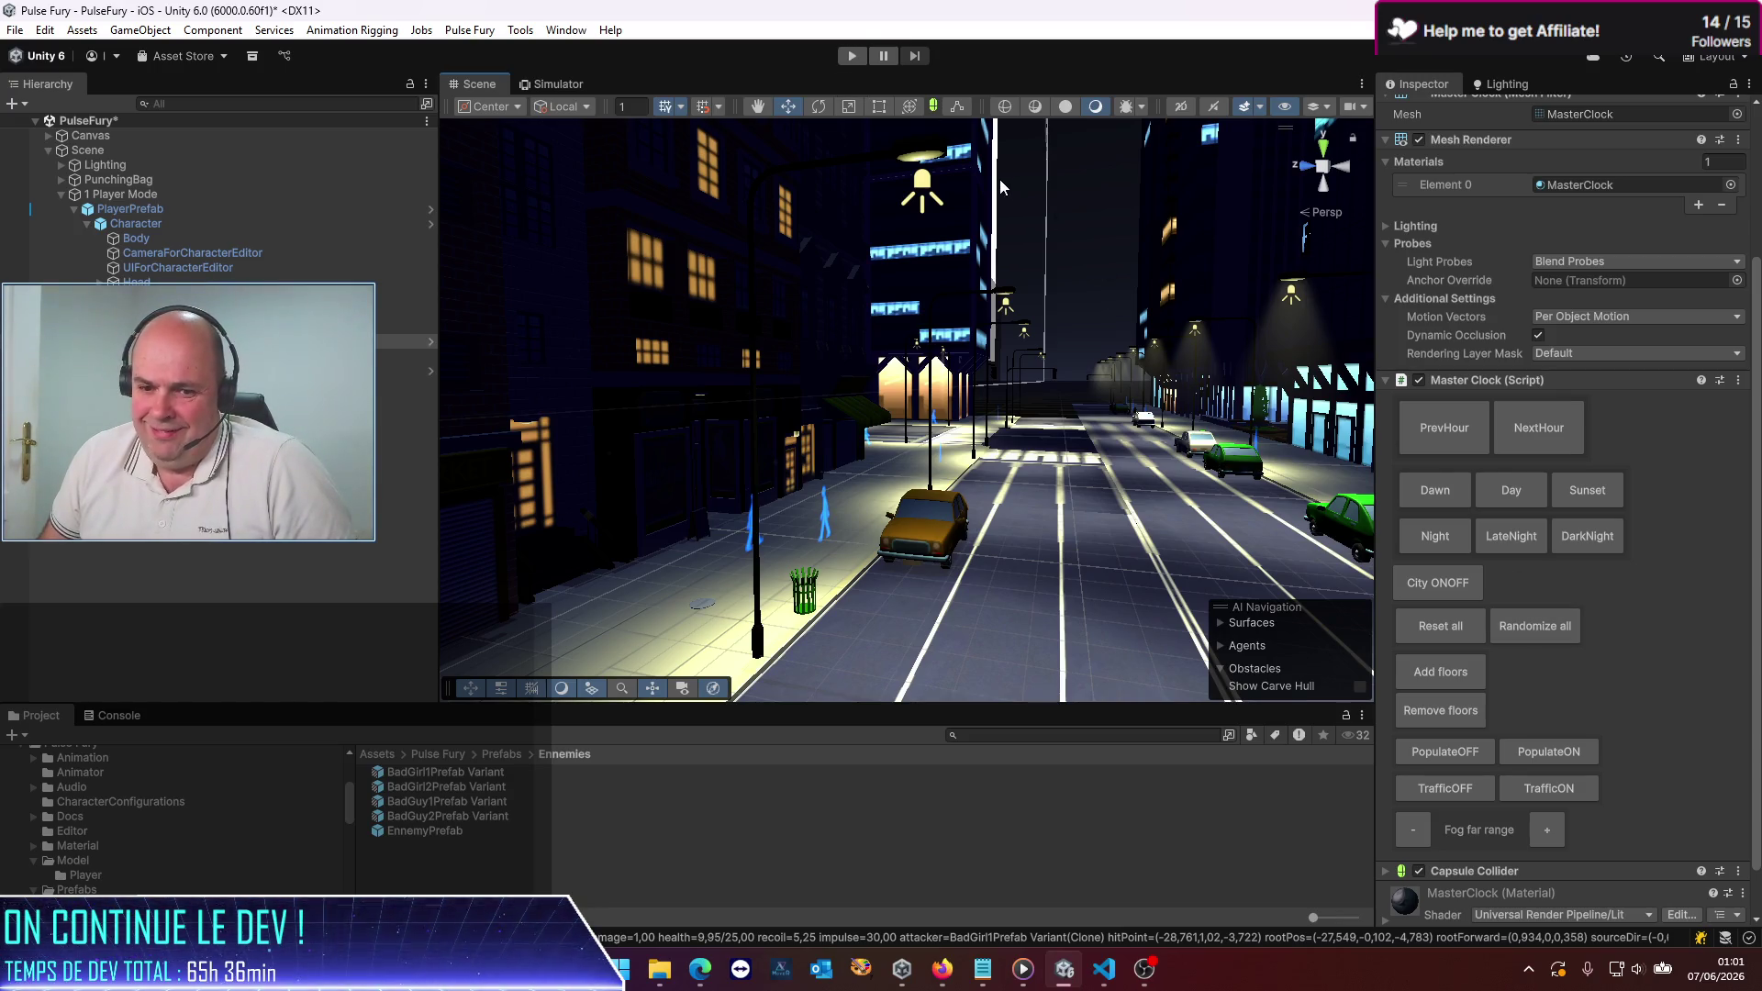
Step: Turn pedestrians off and back on, then switch traffic on
left_click(1434, 758)
left_click(1546, 756)
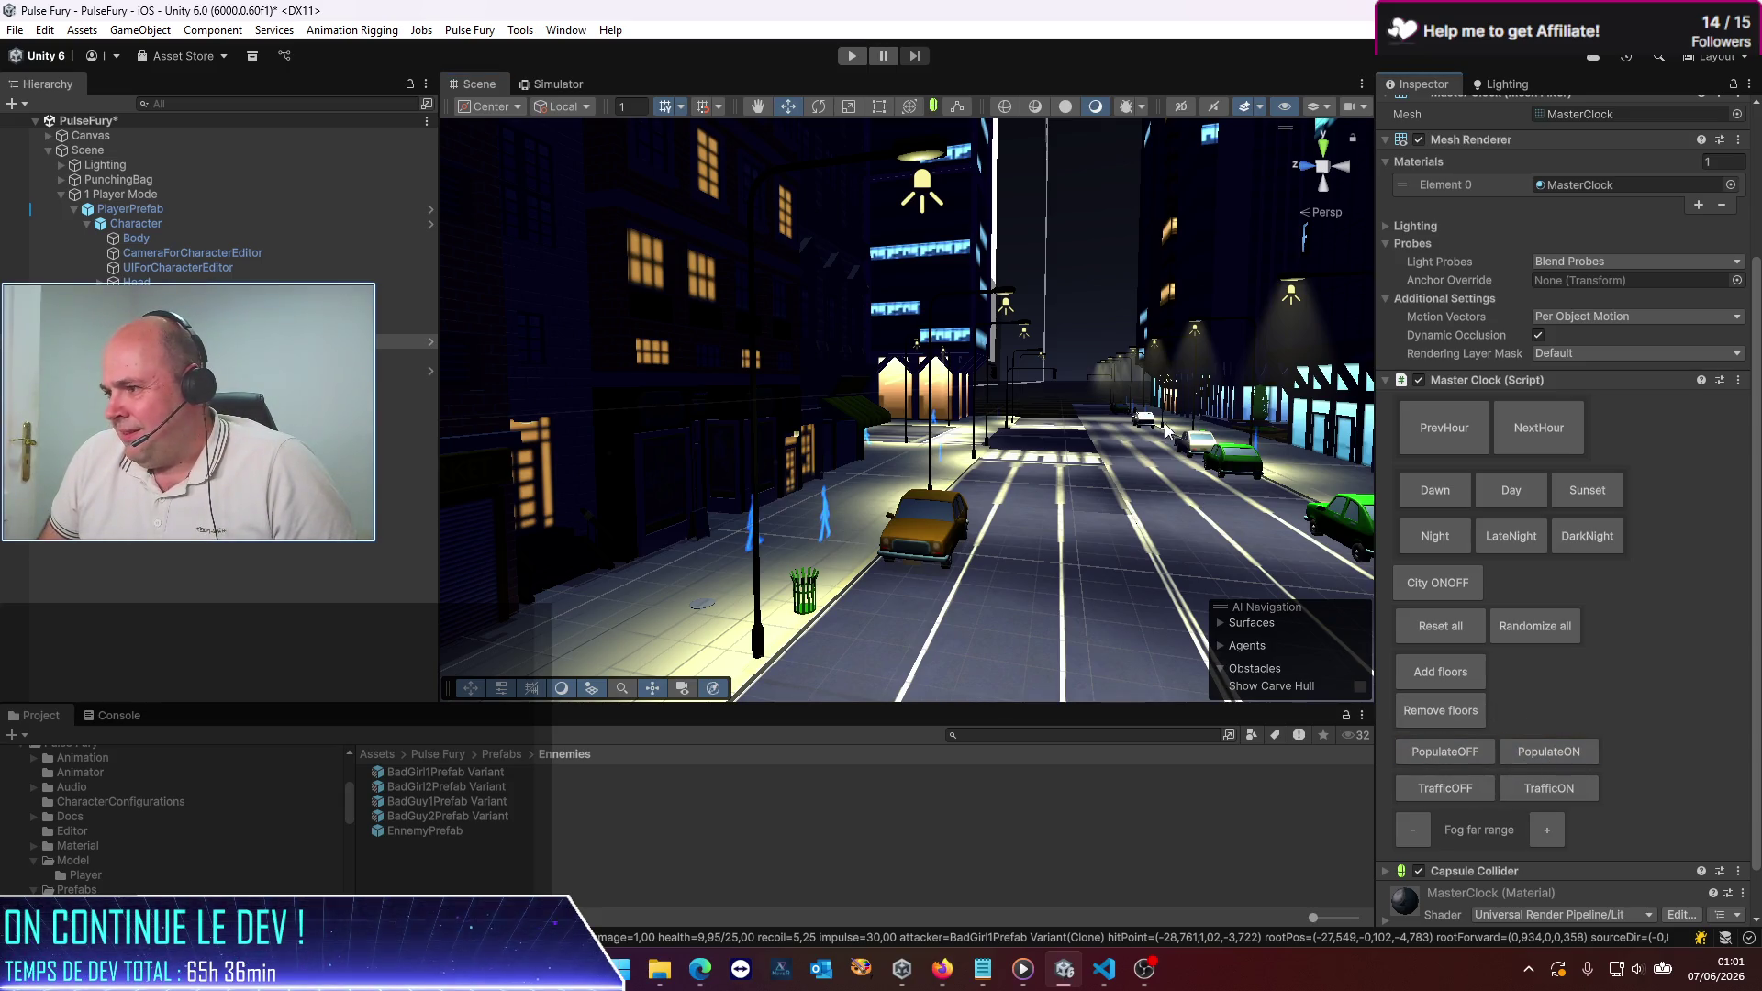
left_click(1559, 789)
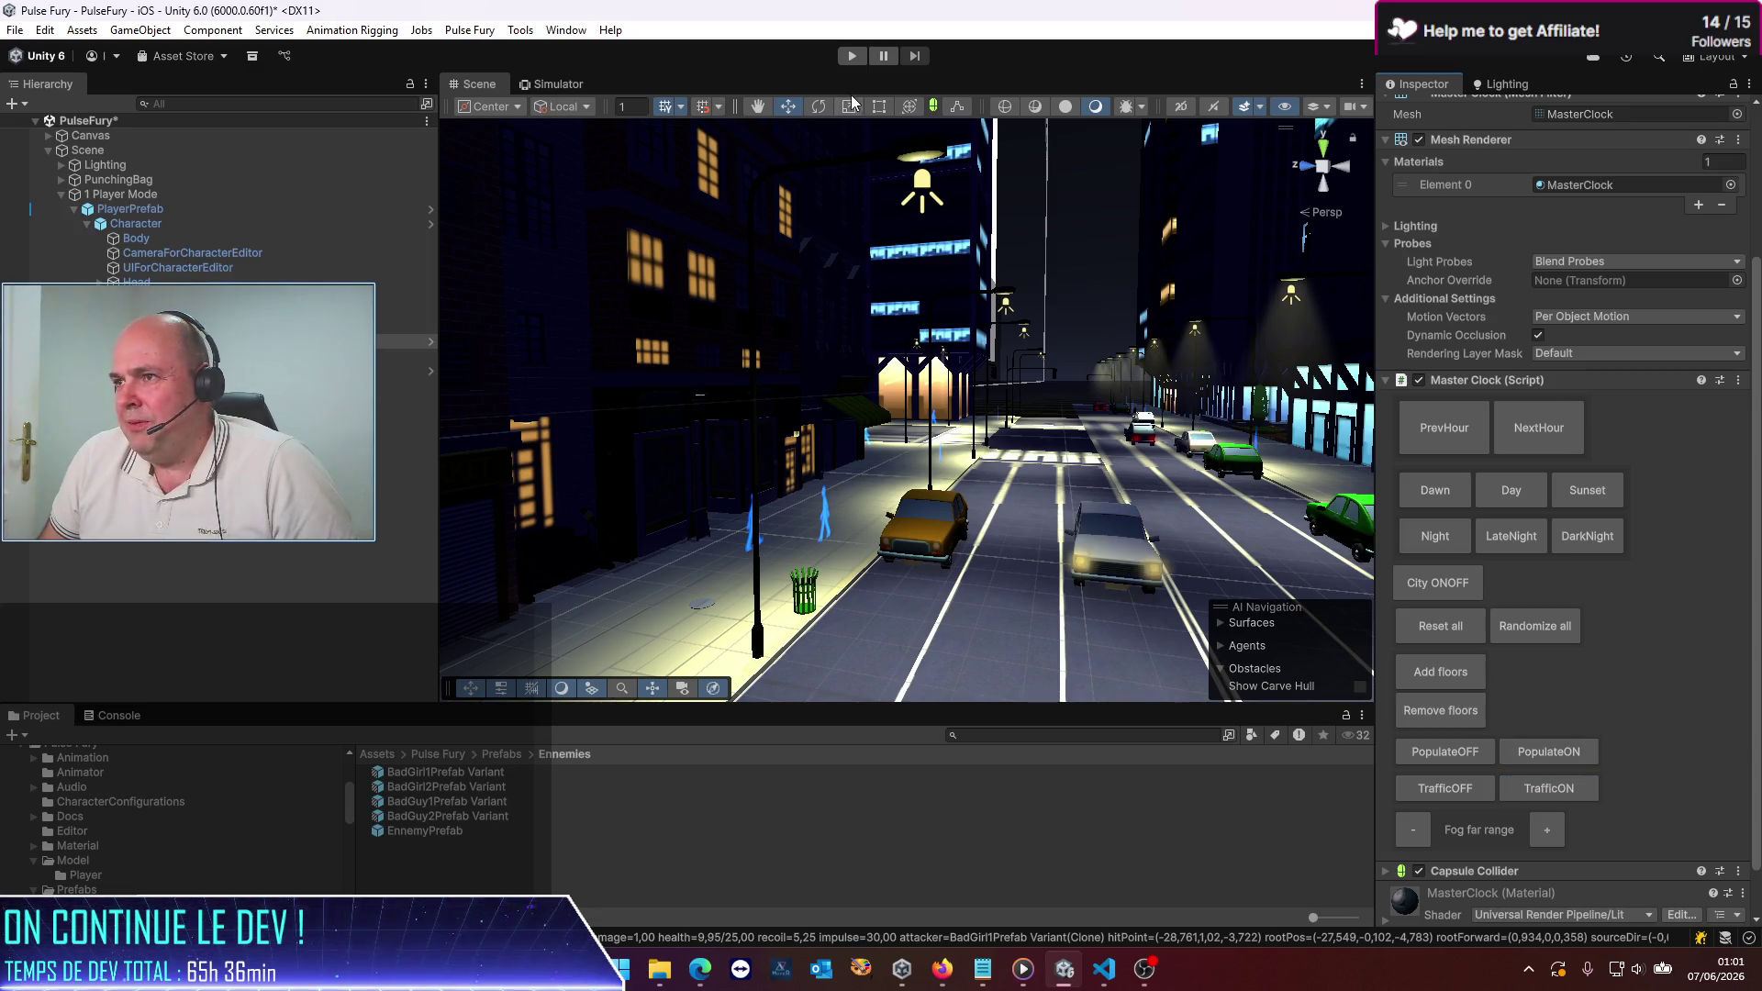
Step: Play the game in the iPhone simulator and advance the clock five hours through daylight to dusk
left_click(854, 55)
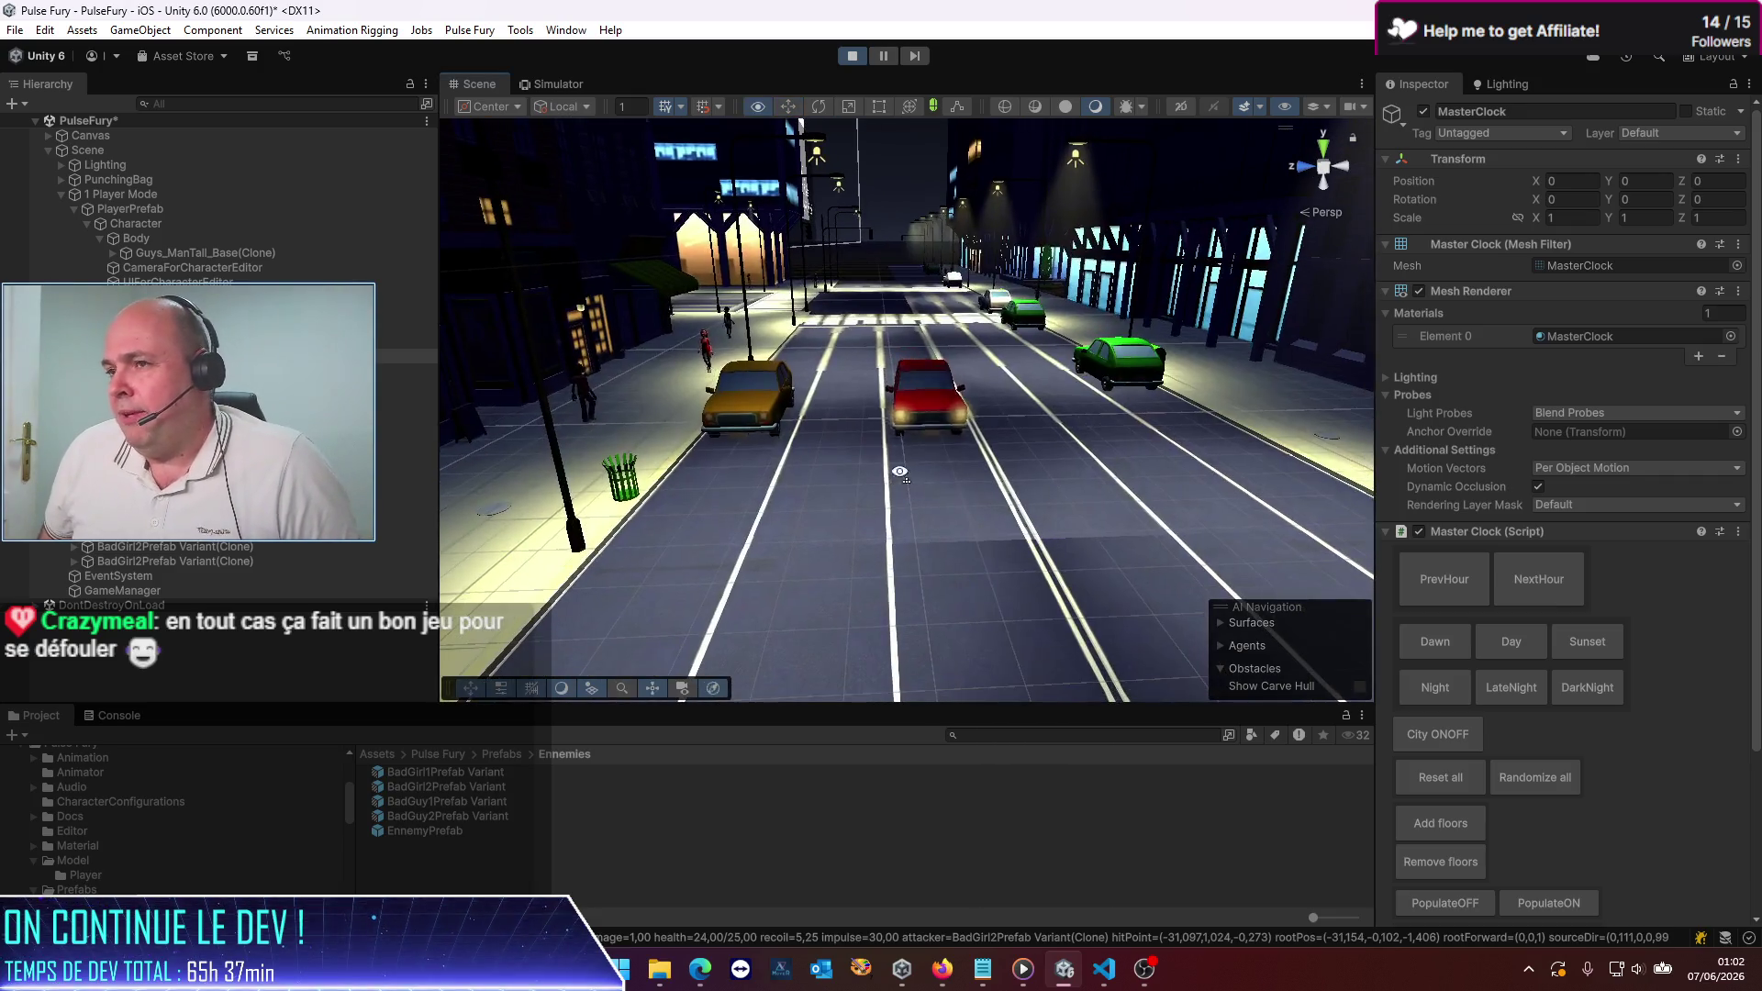
left_click(558, 86)
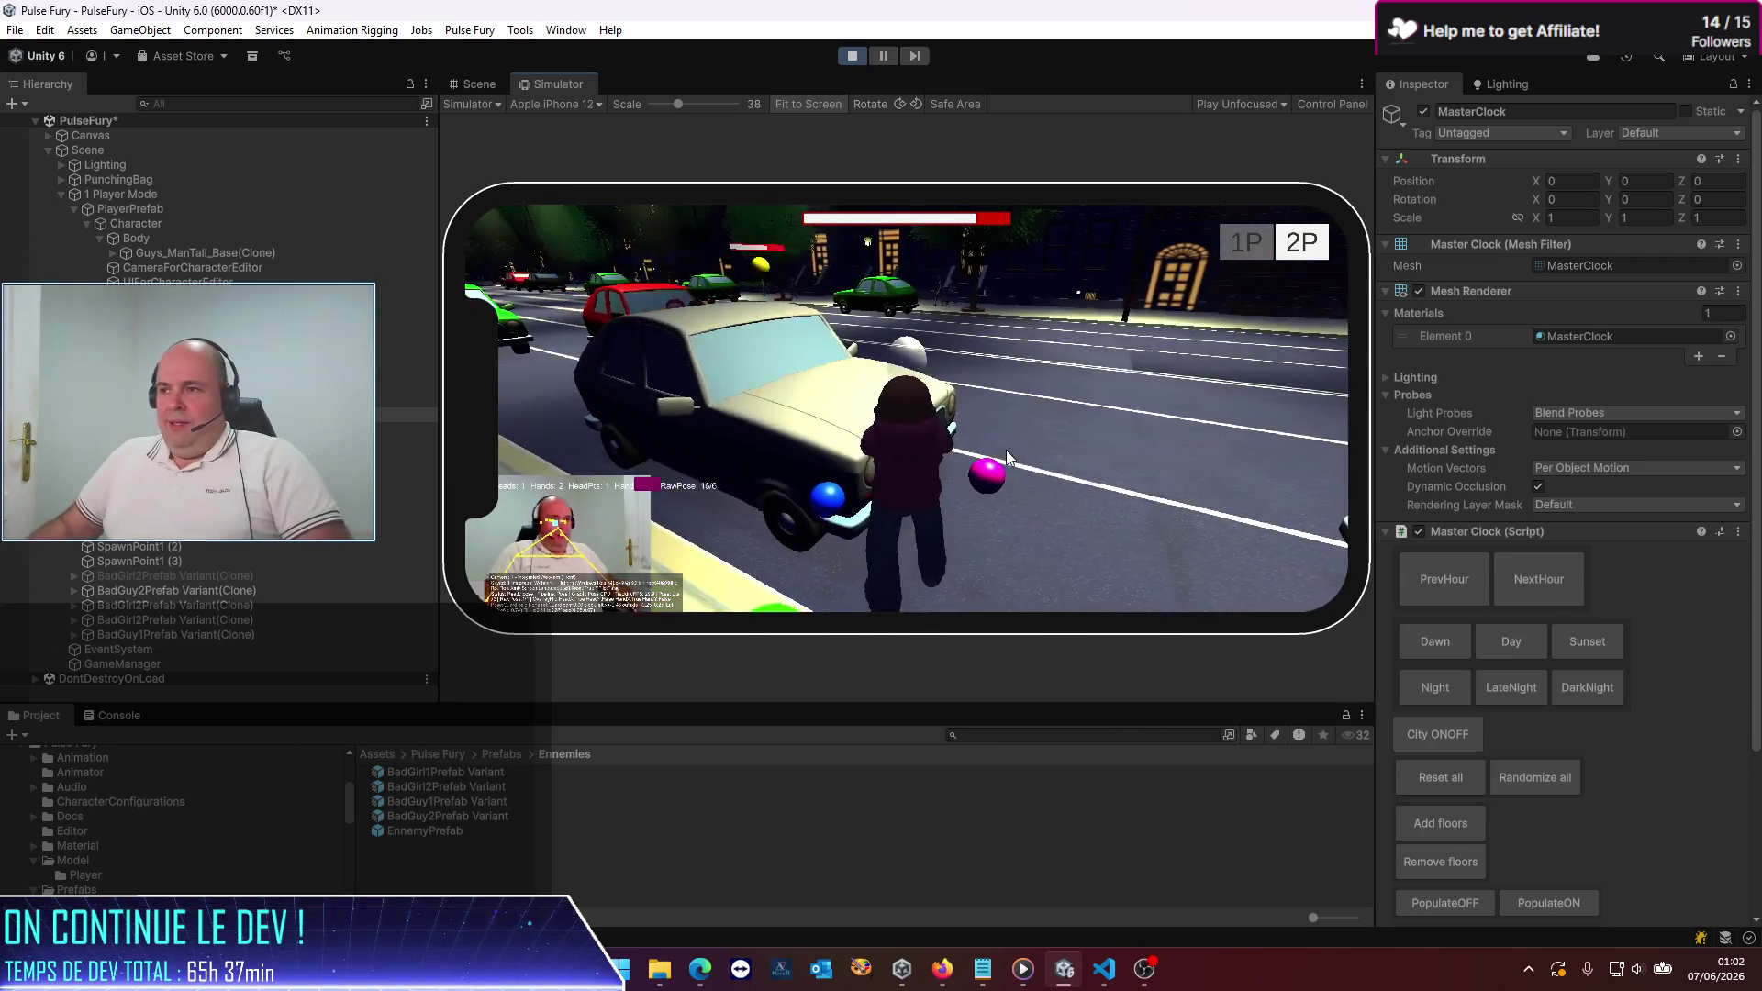
left_click(1549, 583)
left_click(1549, 584)
left_click(1549, 582)
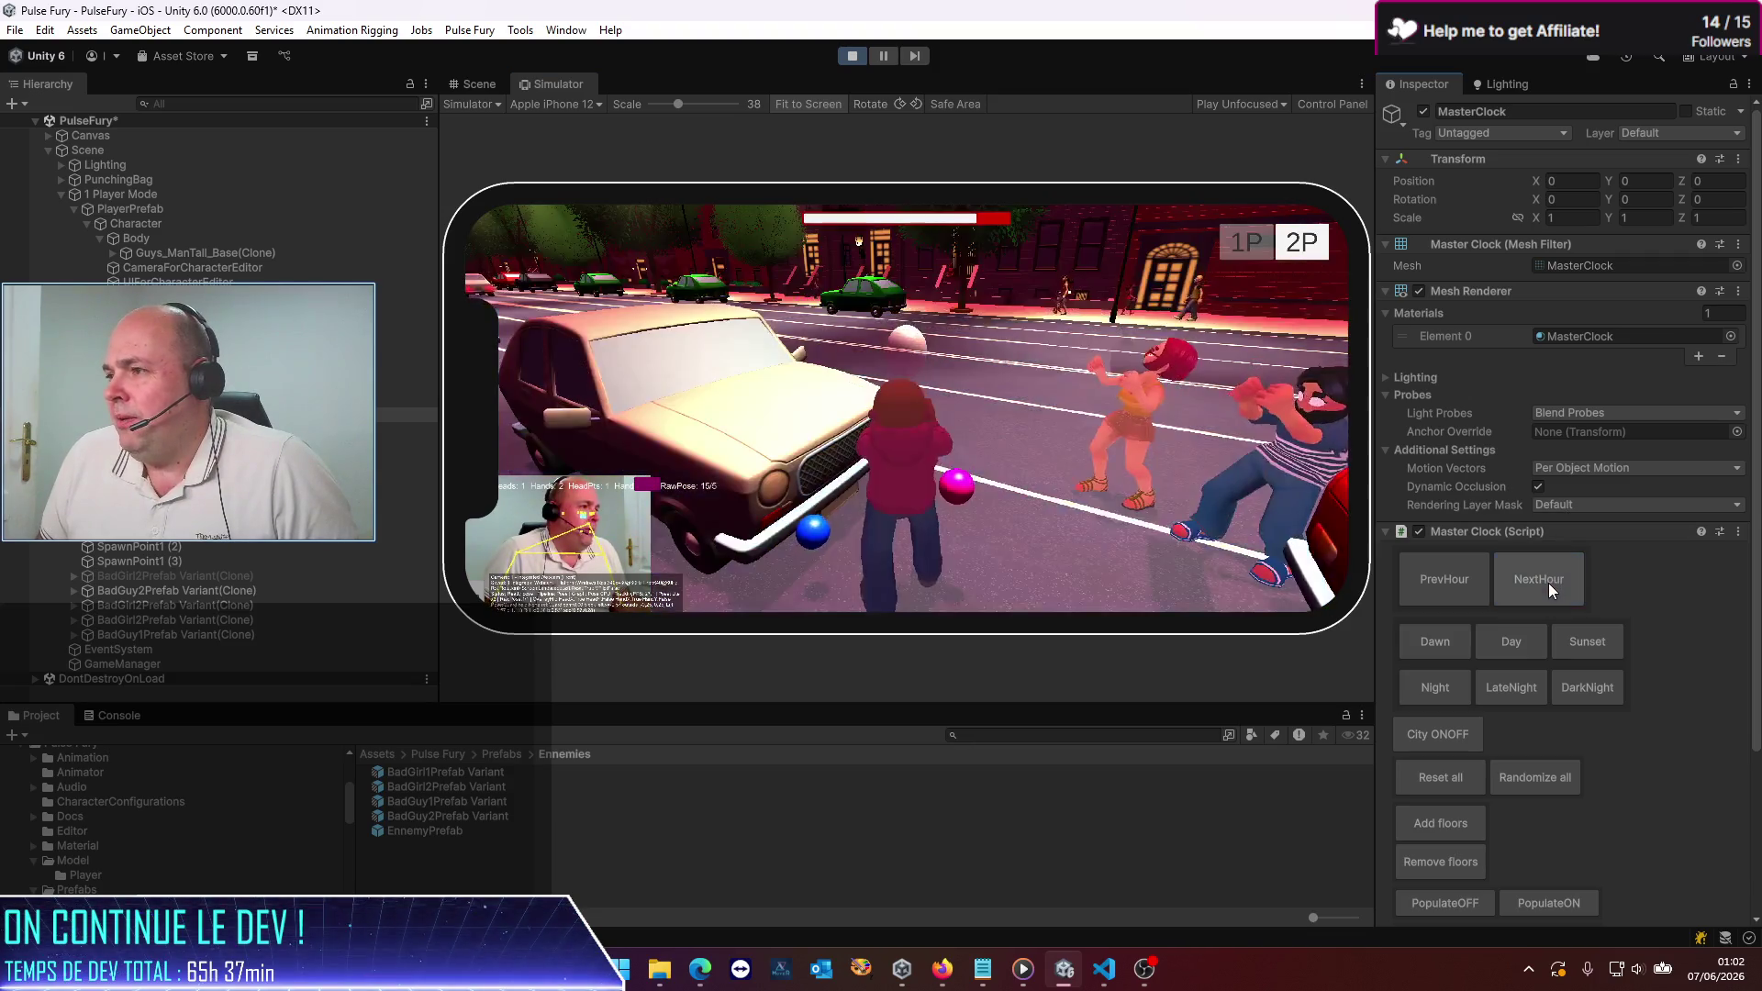
left_click(1549, 581)
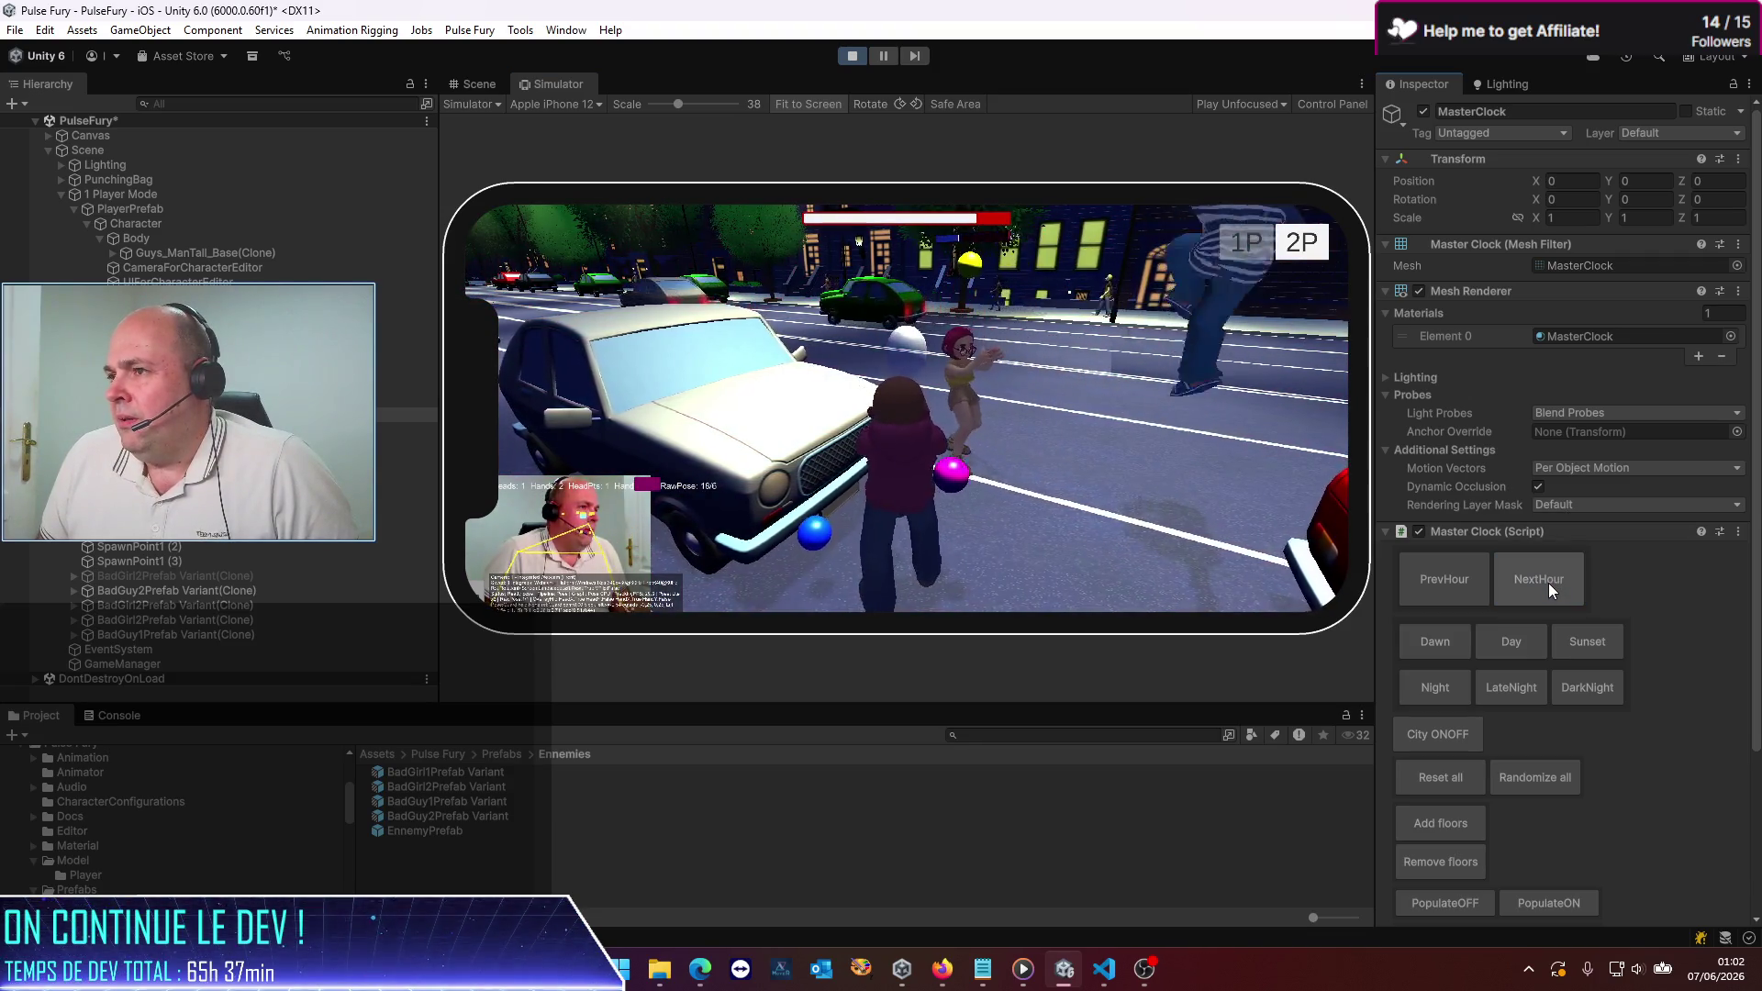
left_click(1549, 582)
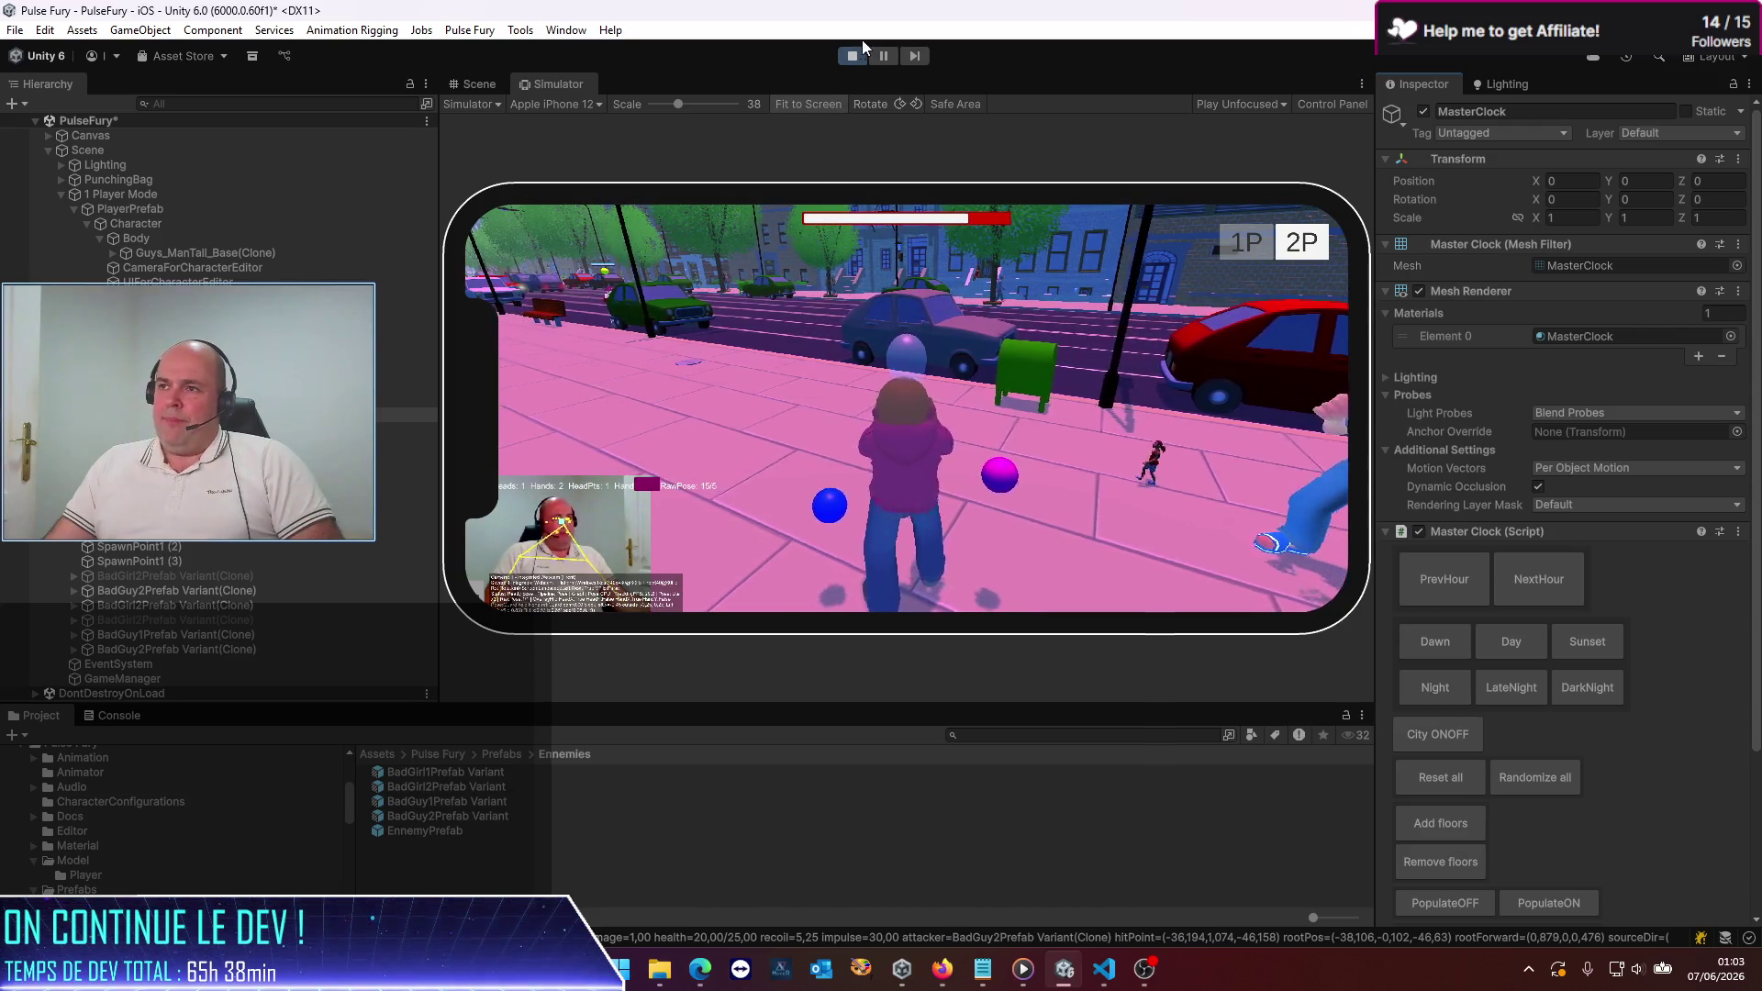
Step: Stop the playtest and turn traffic off in the MasterClock Inspector
left_click(852, 61)
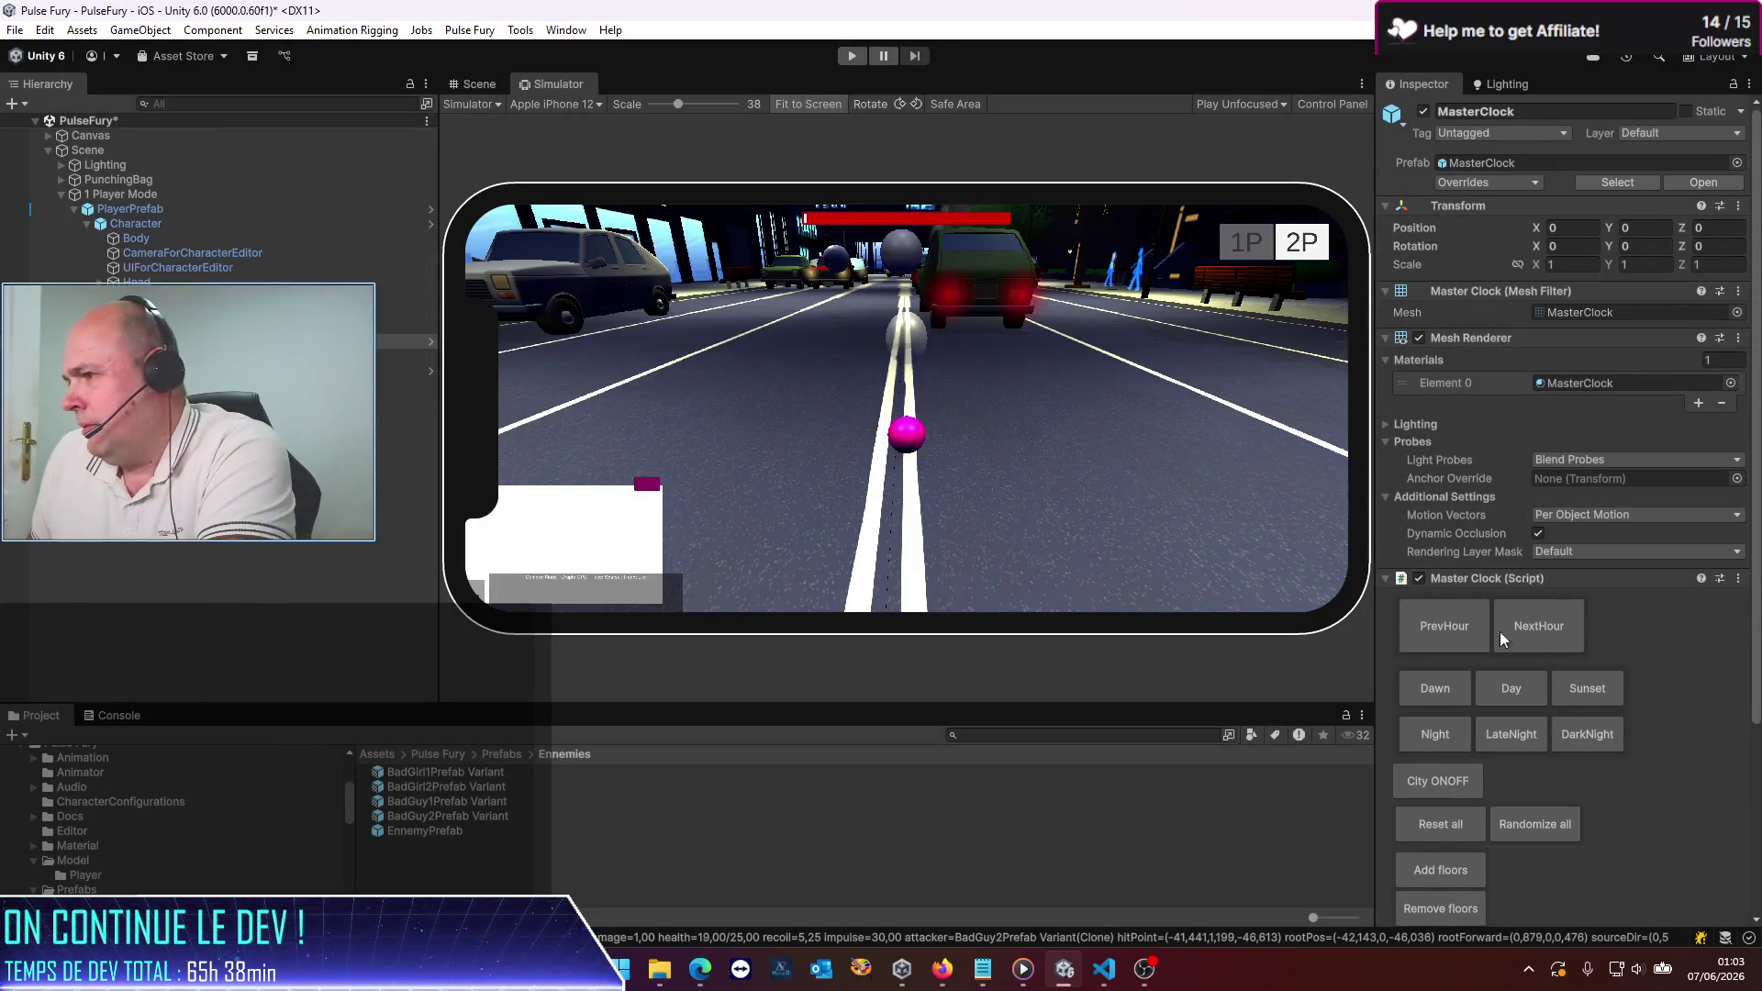
scroll(1662, 791, "down", 5)
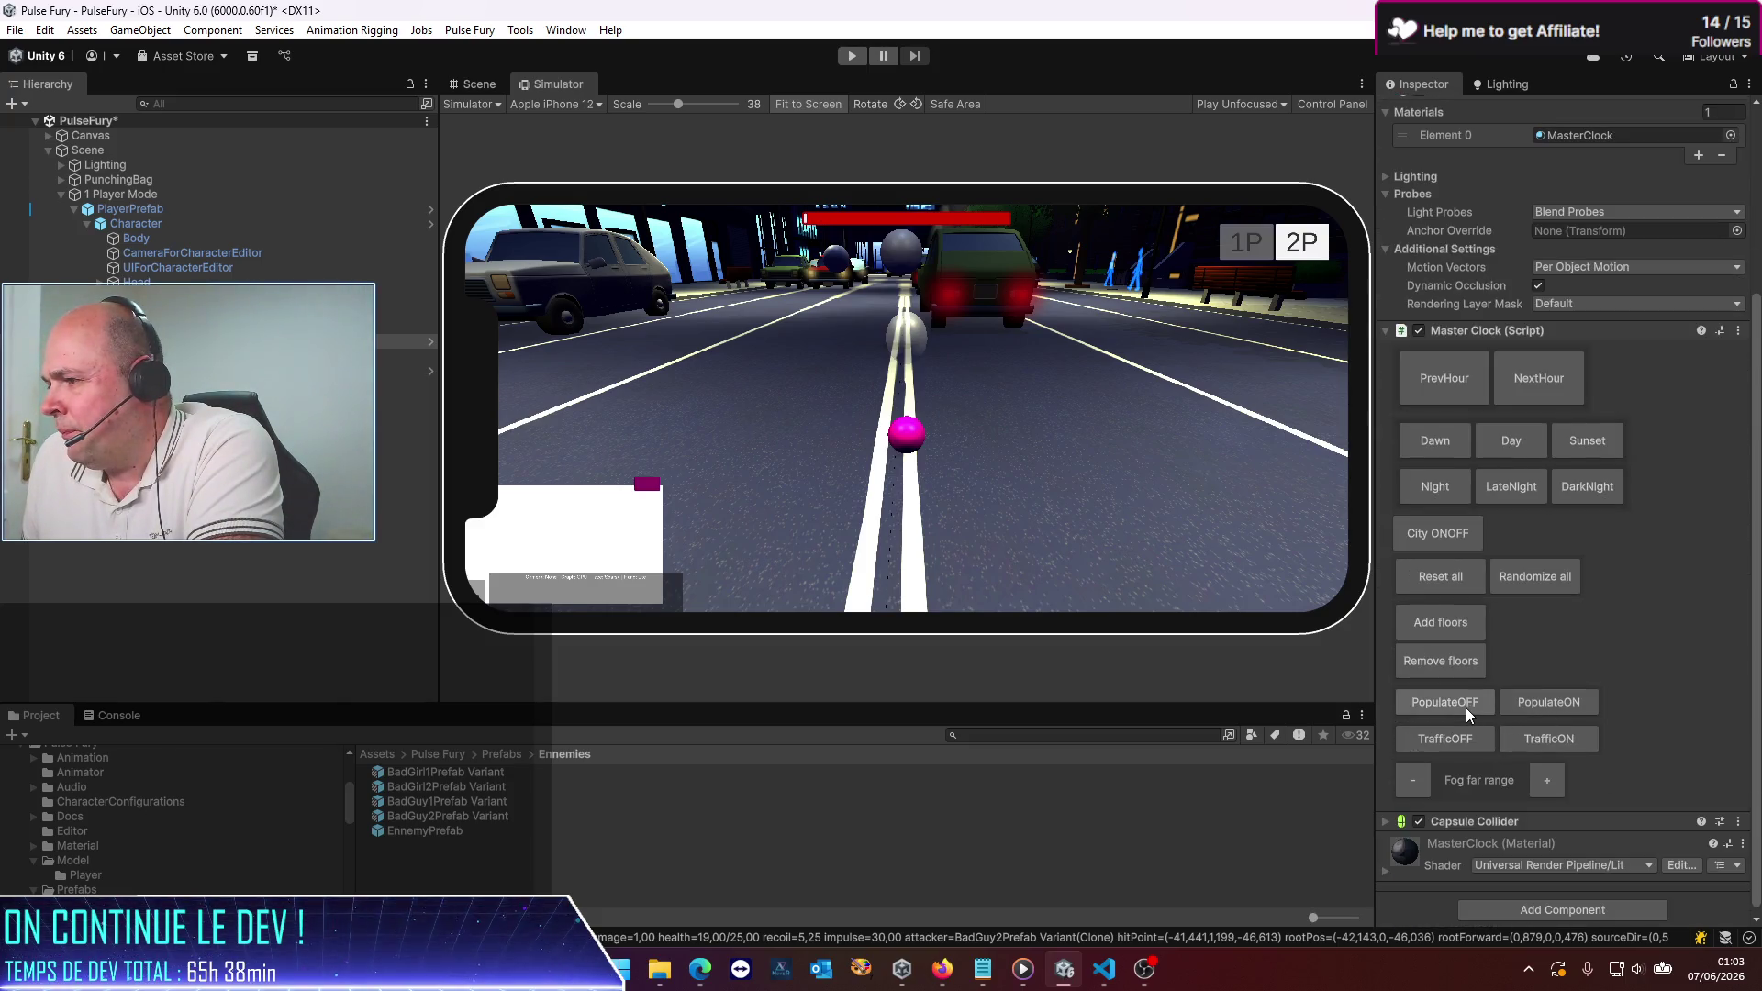
left_click(1472, 746)
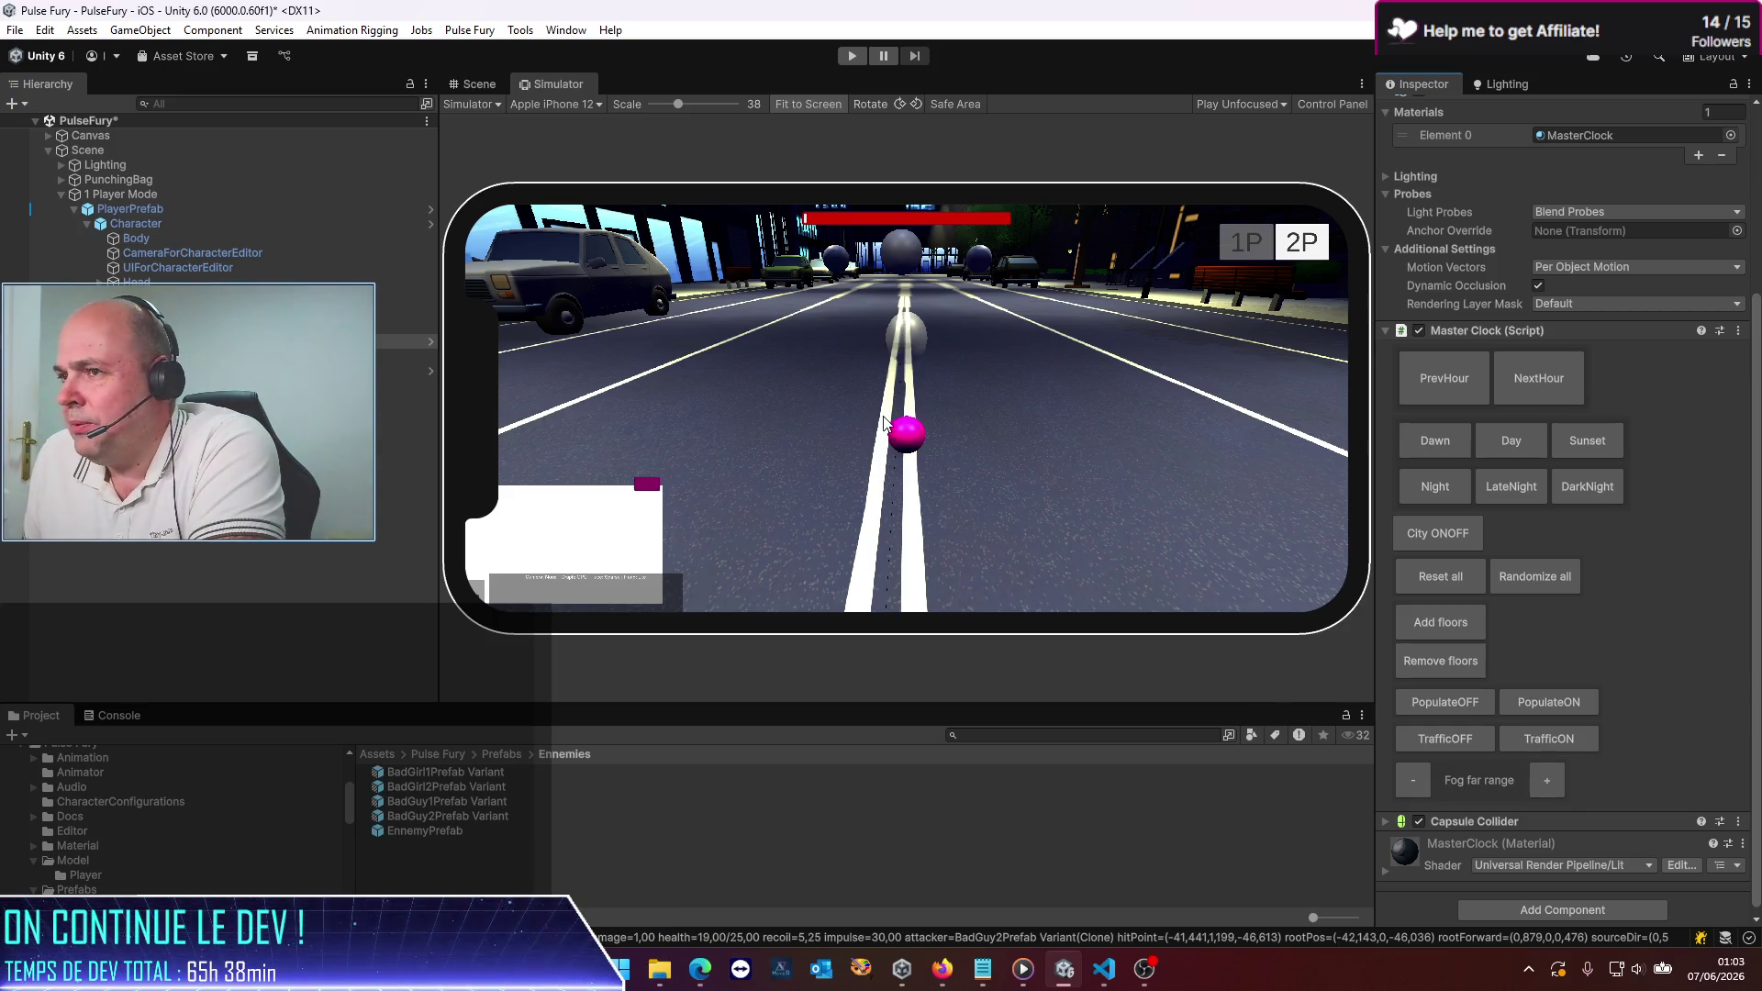
Step: Back in the Scene view, cycle the lighting through Sunset, Night and LateNight
left_click(474, 84)
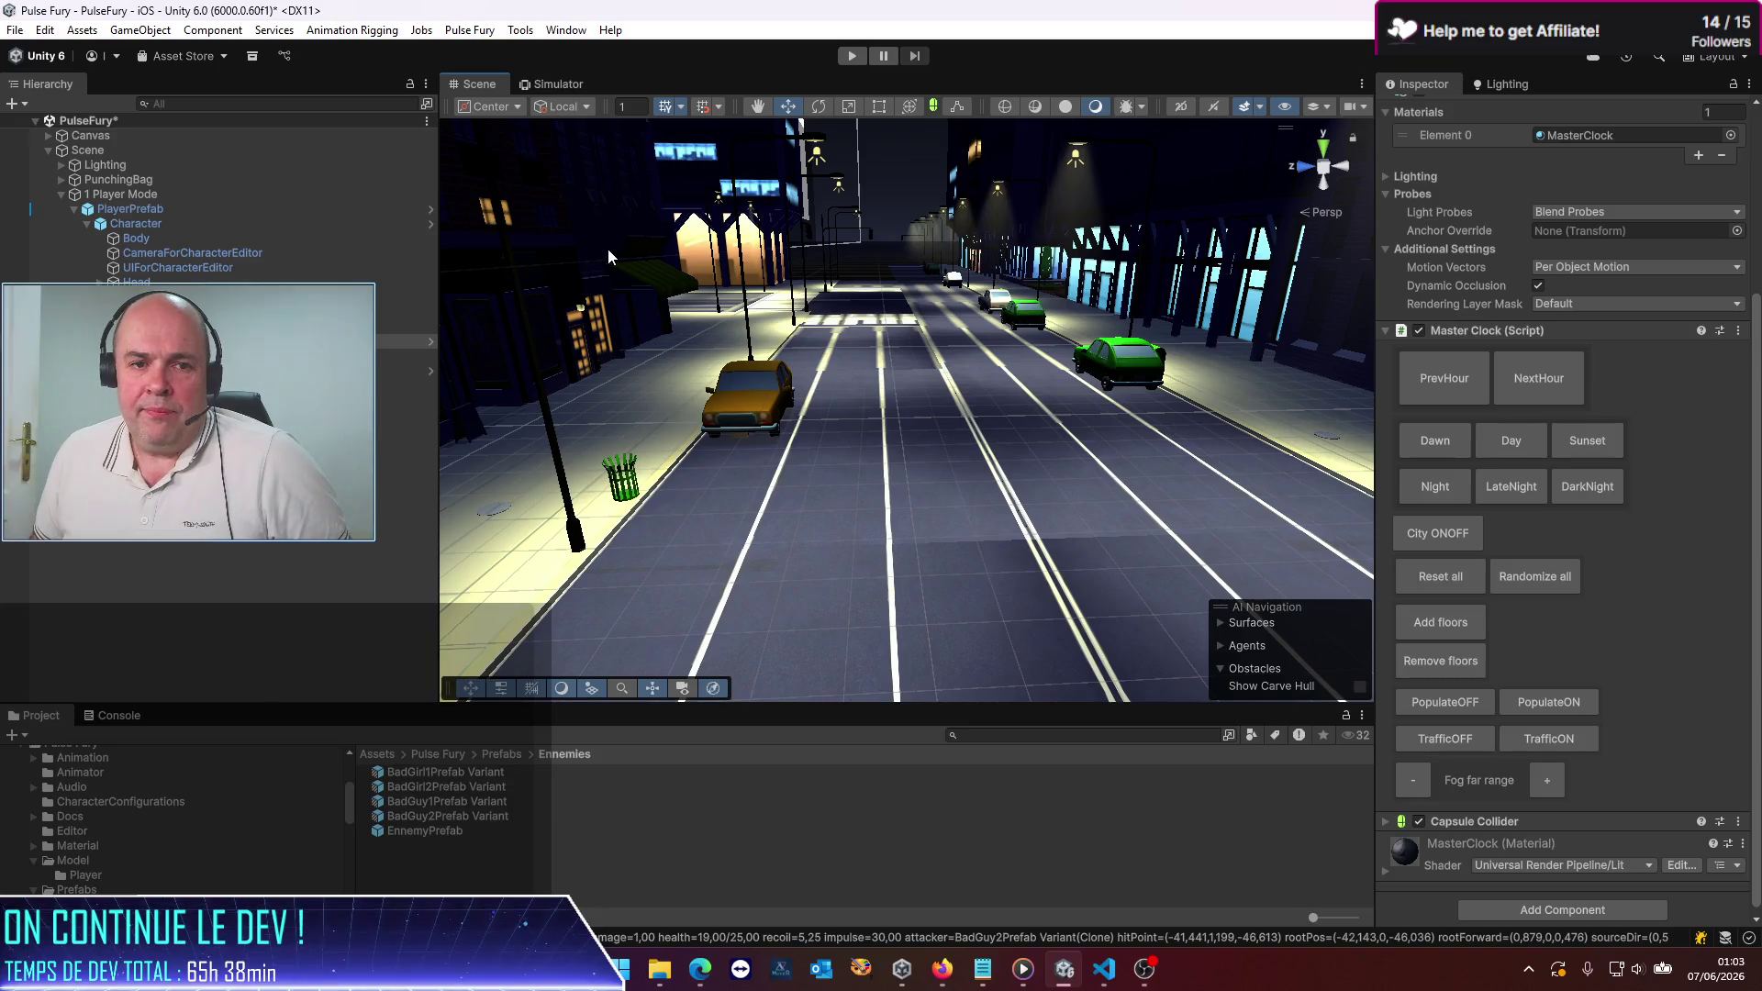
left_click_drag(743, 404, 807, 317)
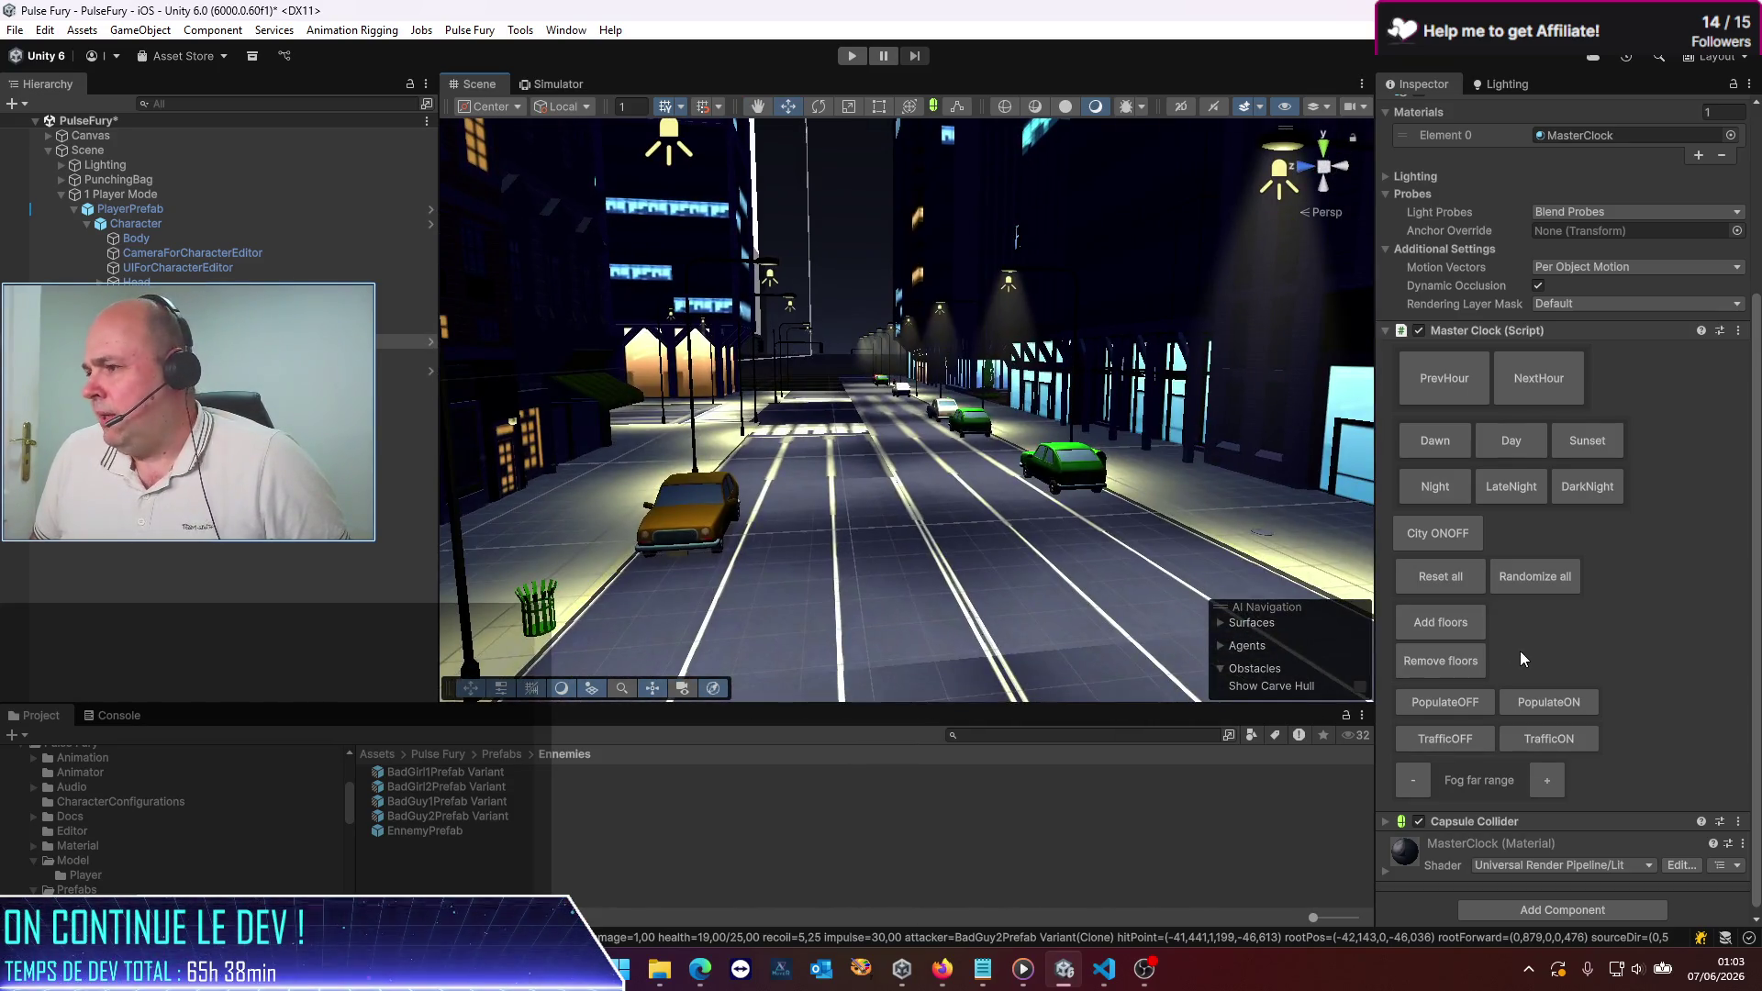
left_click(1584, 446)
left_click(1569, 483)
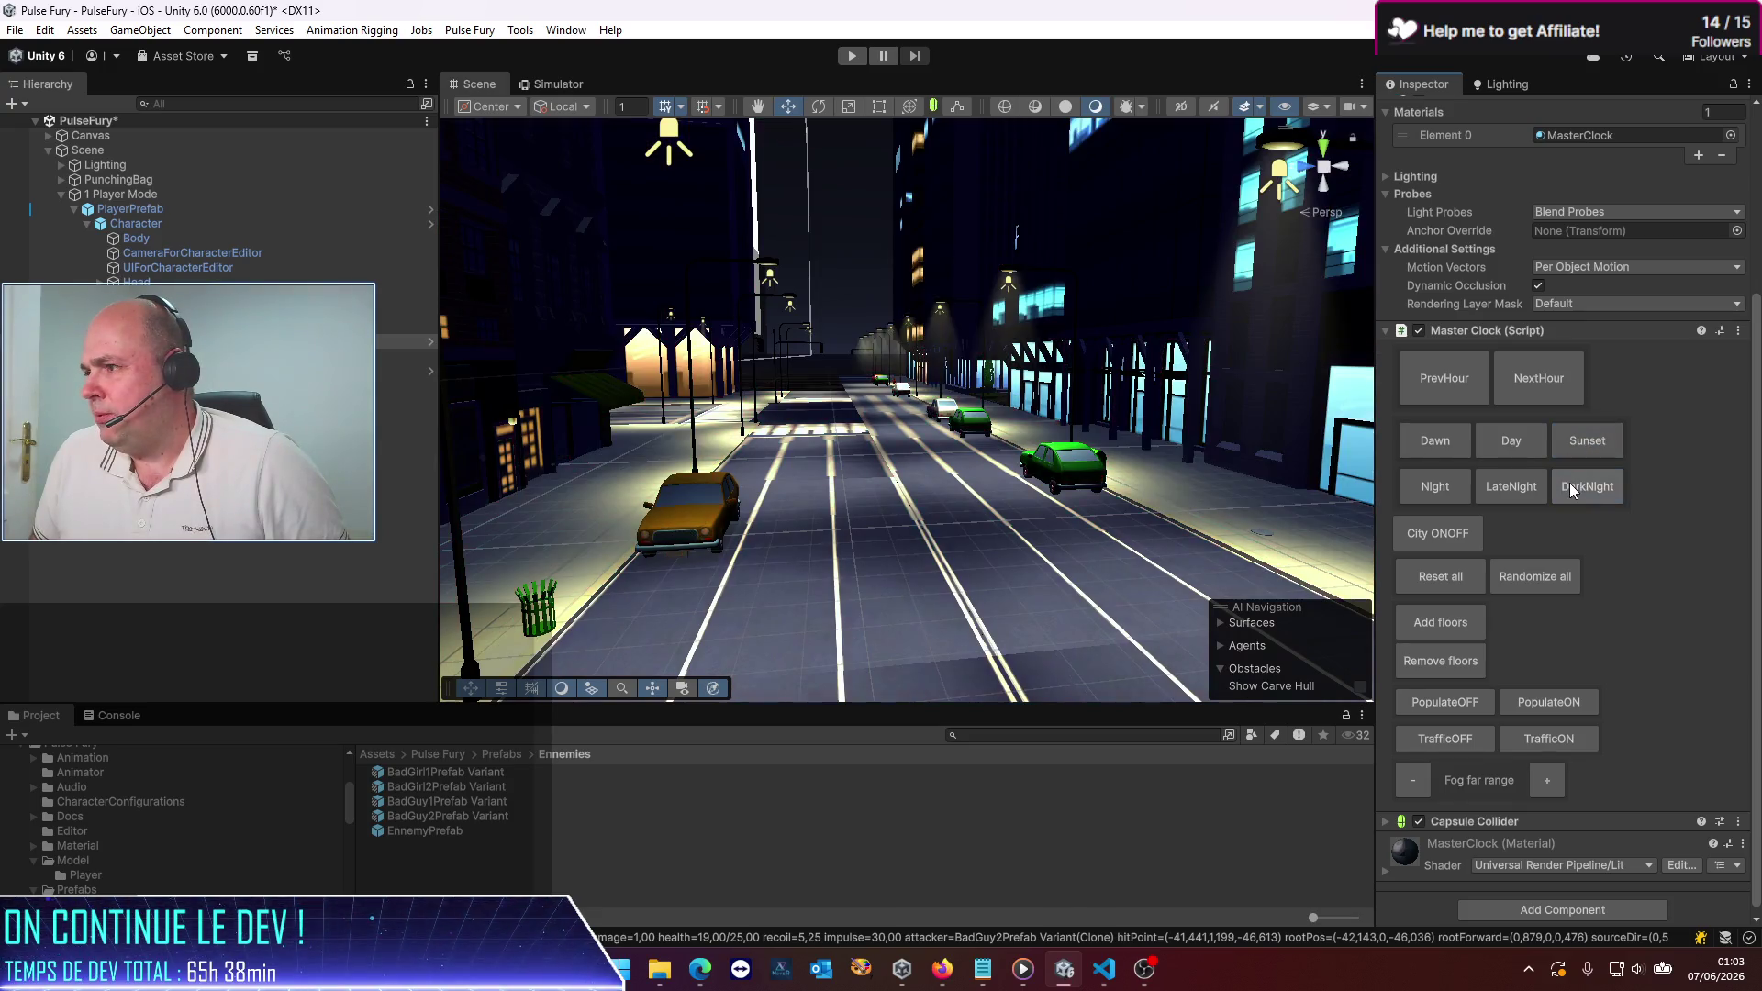
left_click(1529, 497)
Step: Fly the Scene camera past the crosswalk and intersection, then show the iPhone simulator
mouse_move(587, 477)
left_mouse_down()
mouse_move(610, 464)
mouse_move(548, 498)
left_mouse_up()
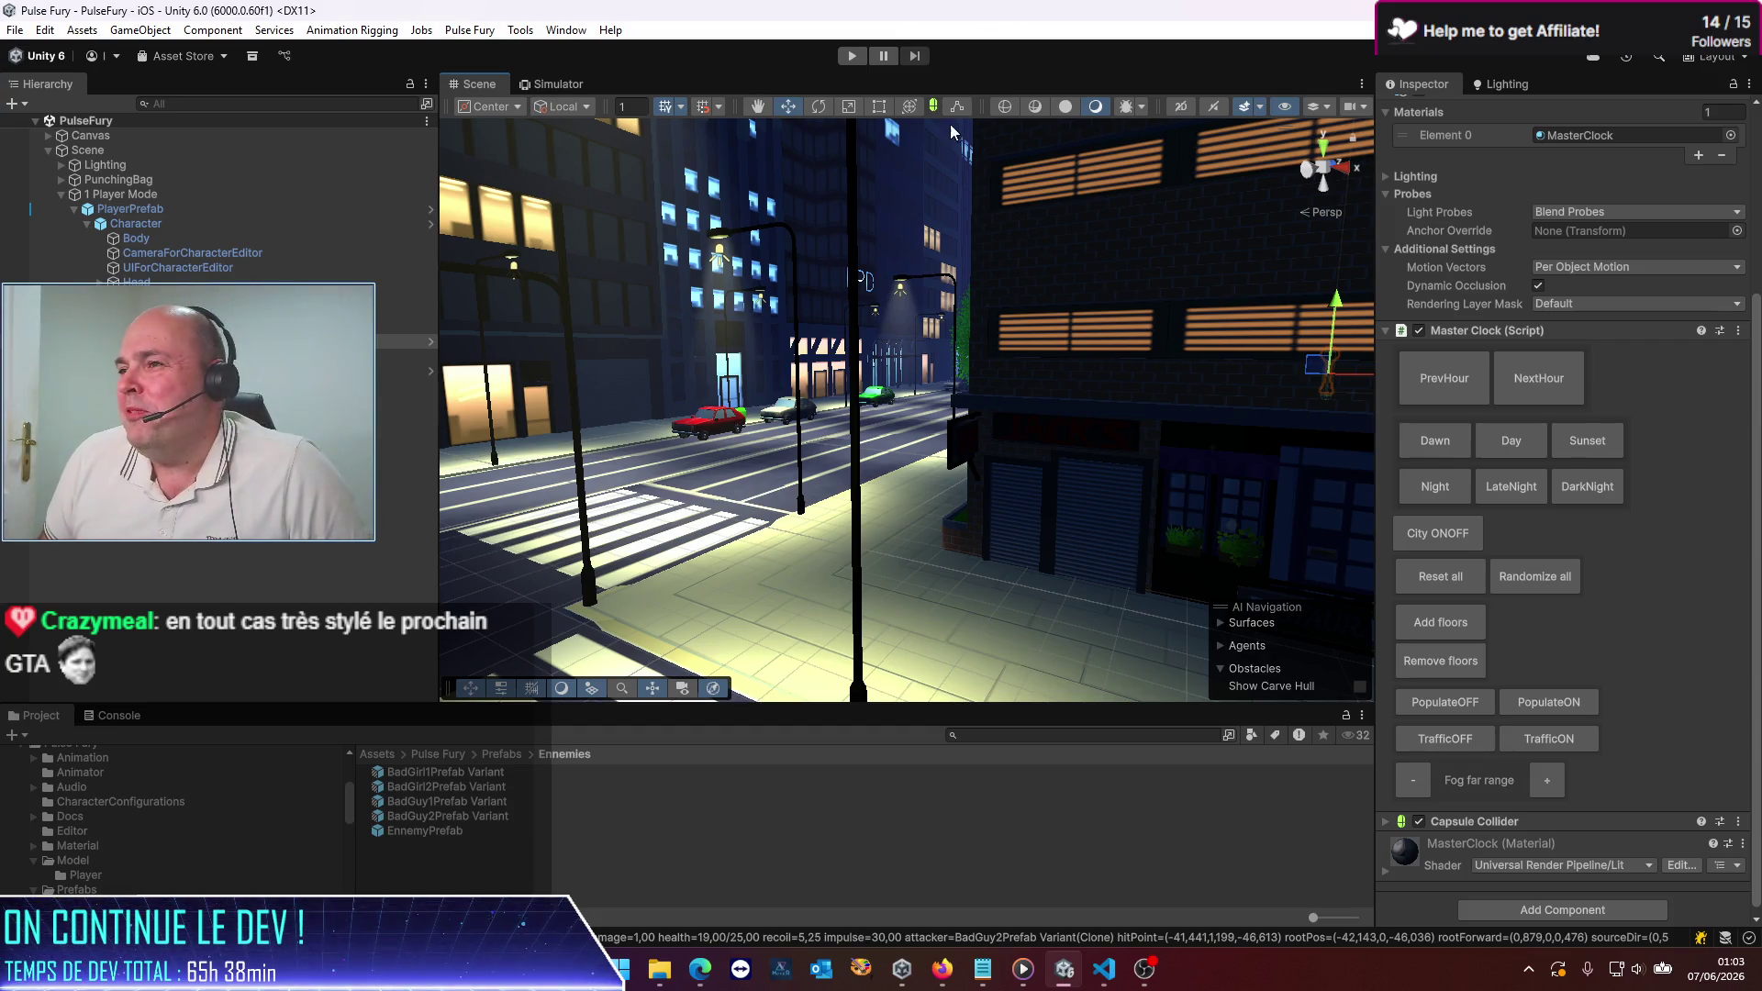
mouse_move(927, 409)
left_mouse_down()
mouse_move(895, 406)
mouse_move(935, 504)
mouse_move(900, 497)
mouse_move(869, 425)
left_mouse_up()
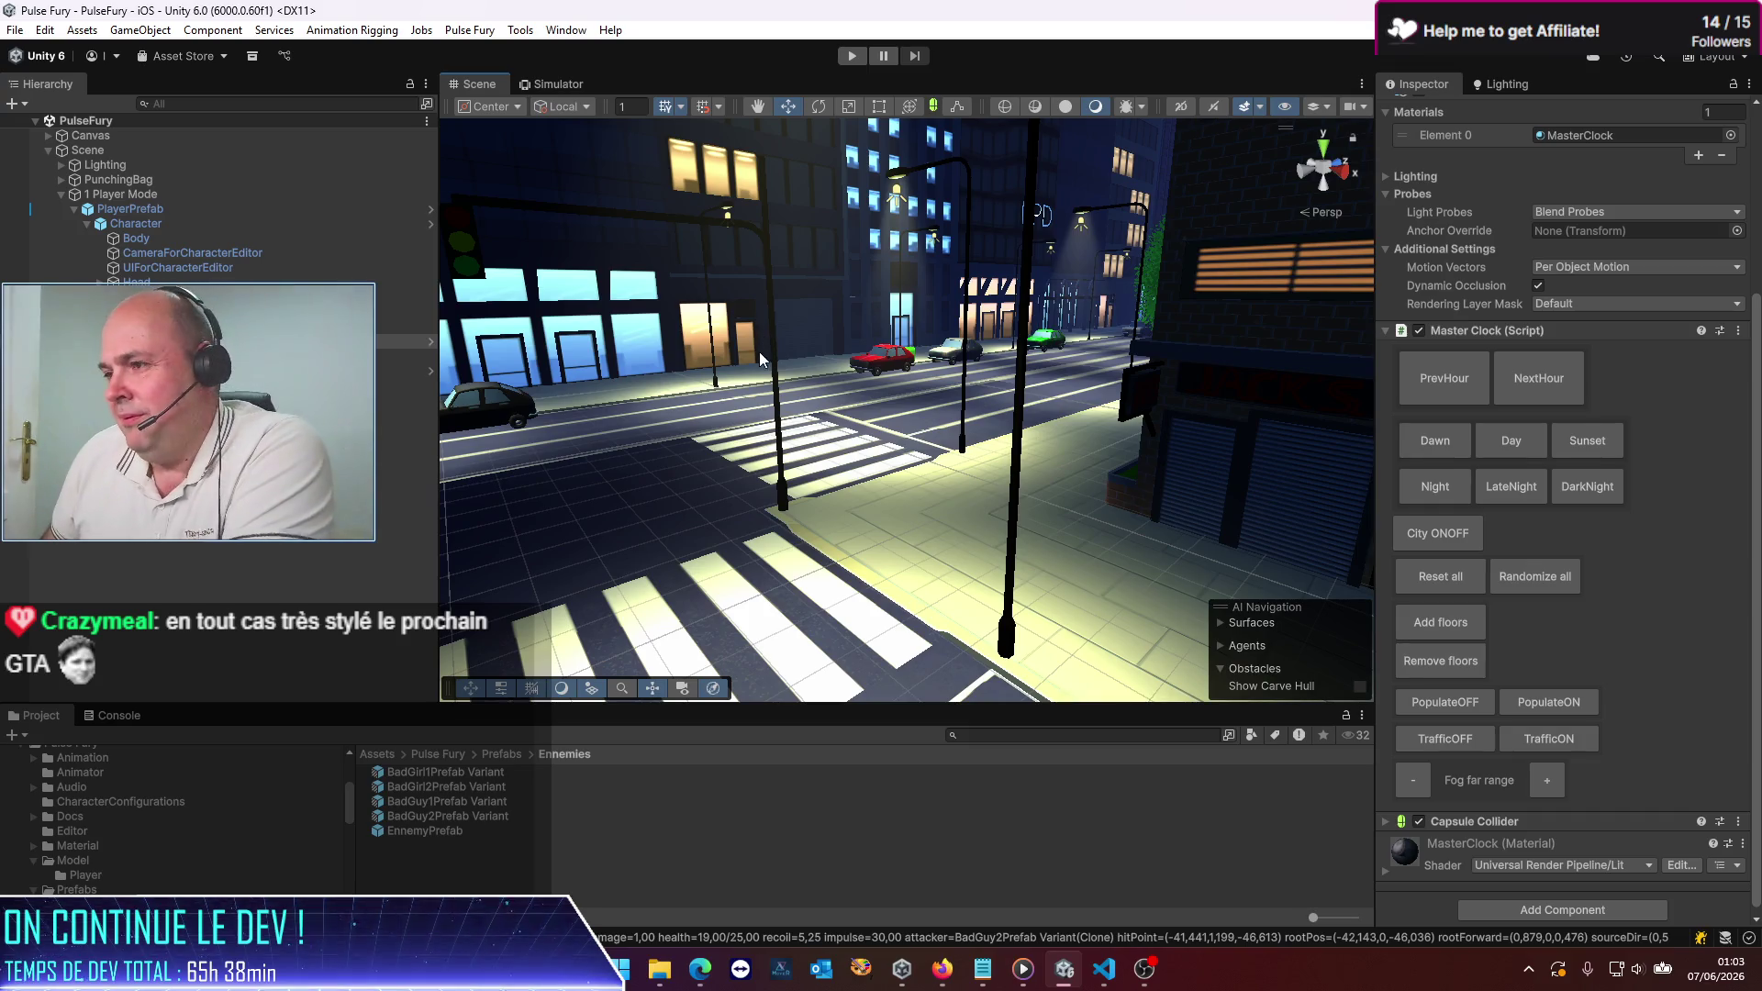
mouse_move(865, 342)
left_mouse_down()
mouse_move(700, 365)
mouse_move(771, 445)
mouse_move(1004, 322)
mouse_move(927, 357)
mouse_move(954, 367)
left_mouse_up()
left_click_drag(1127, 378, 723, 337)
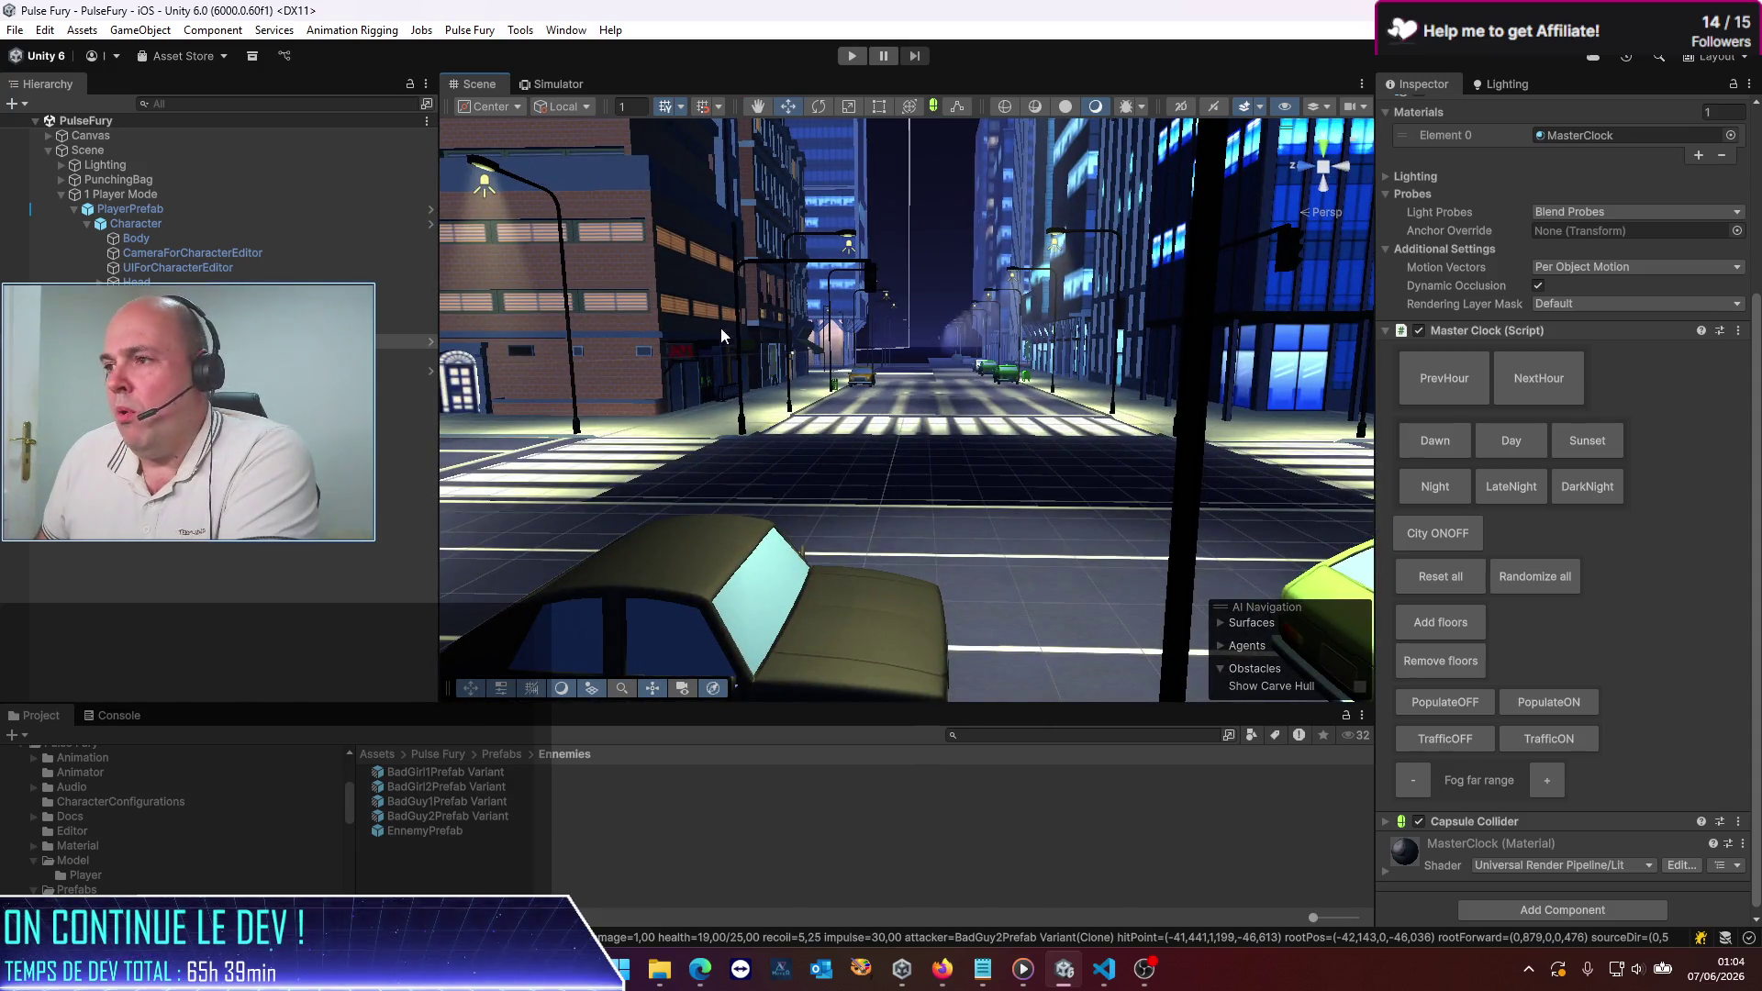
left_click(570, 85)
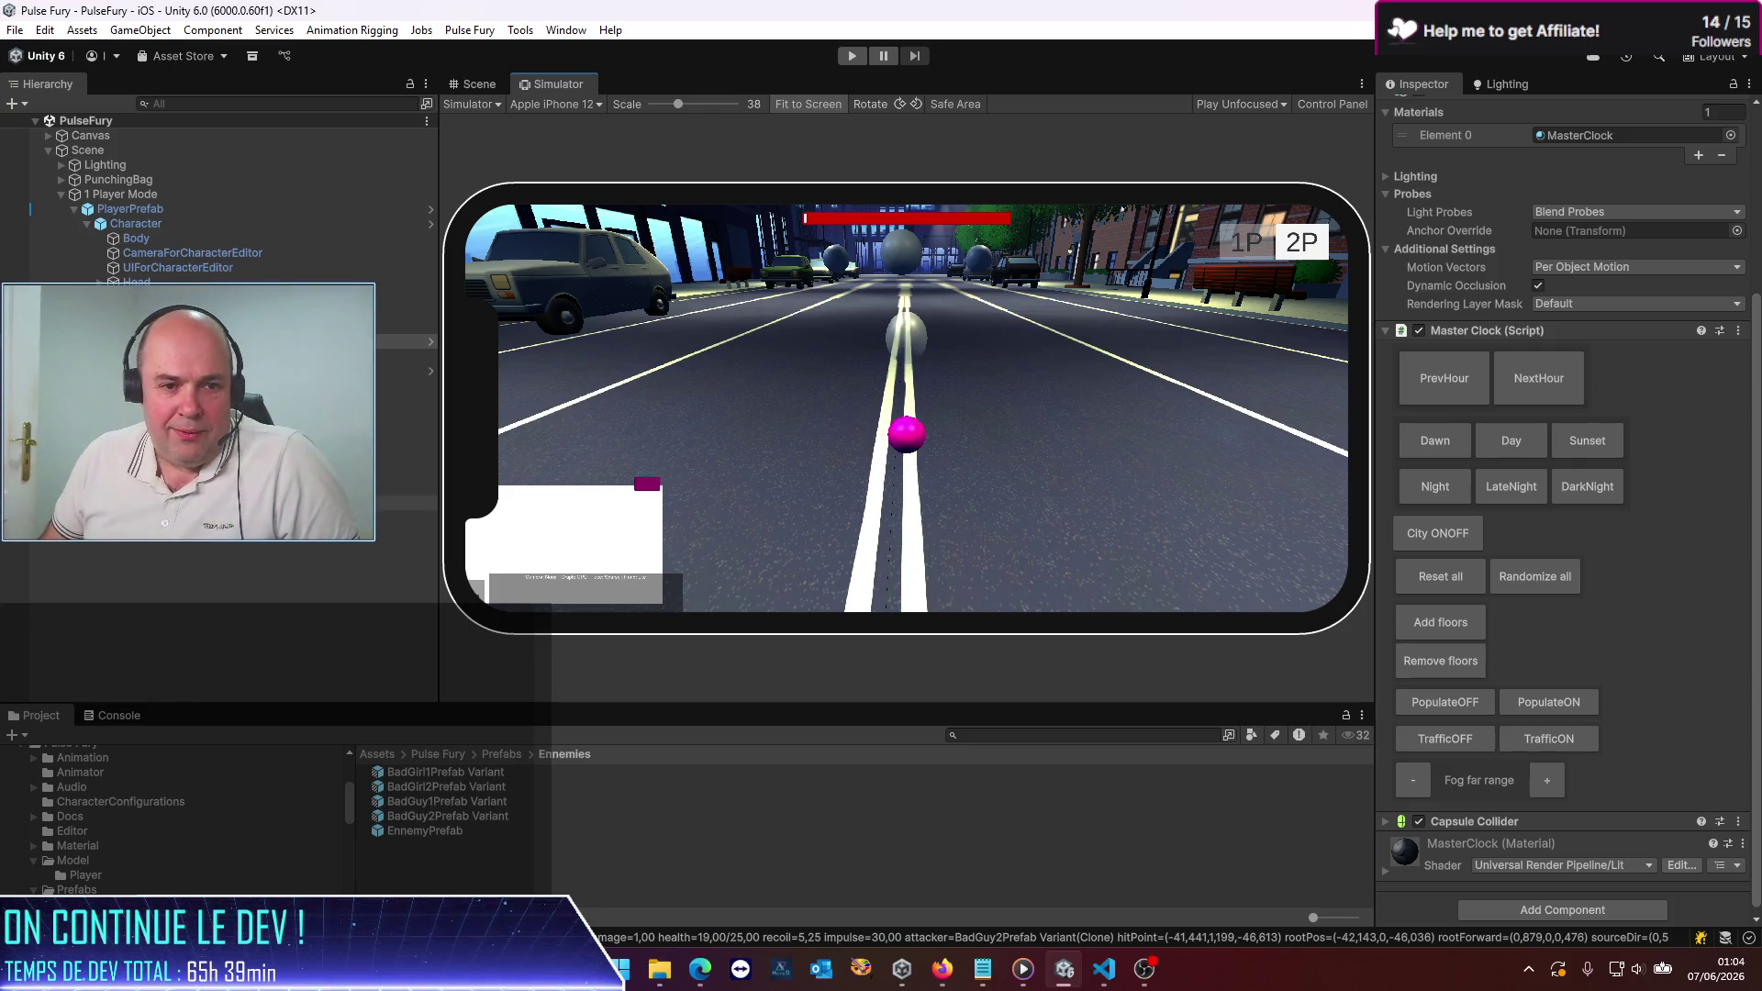
Step: Switch from the Unity editor to Firefox with Alt+Tab
key("alt+Tab")
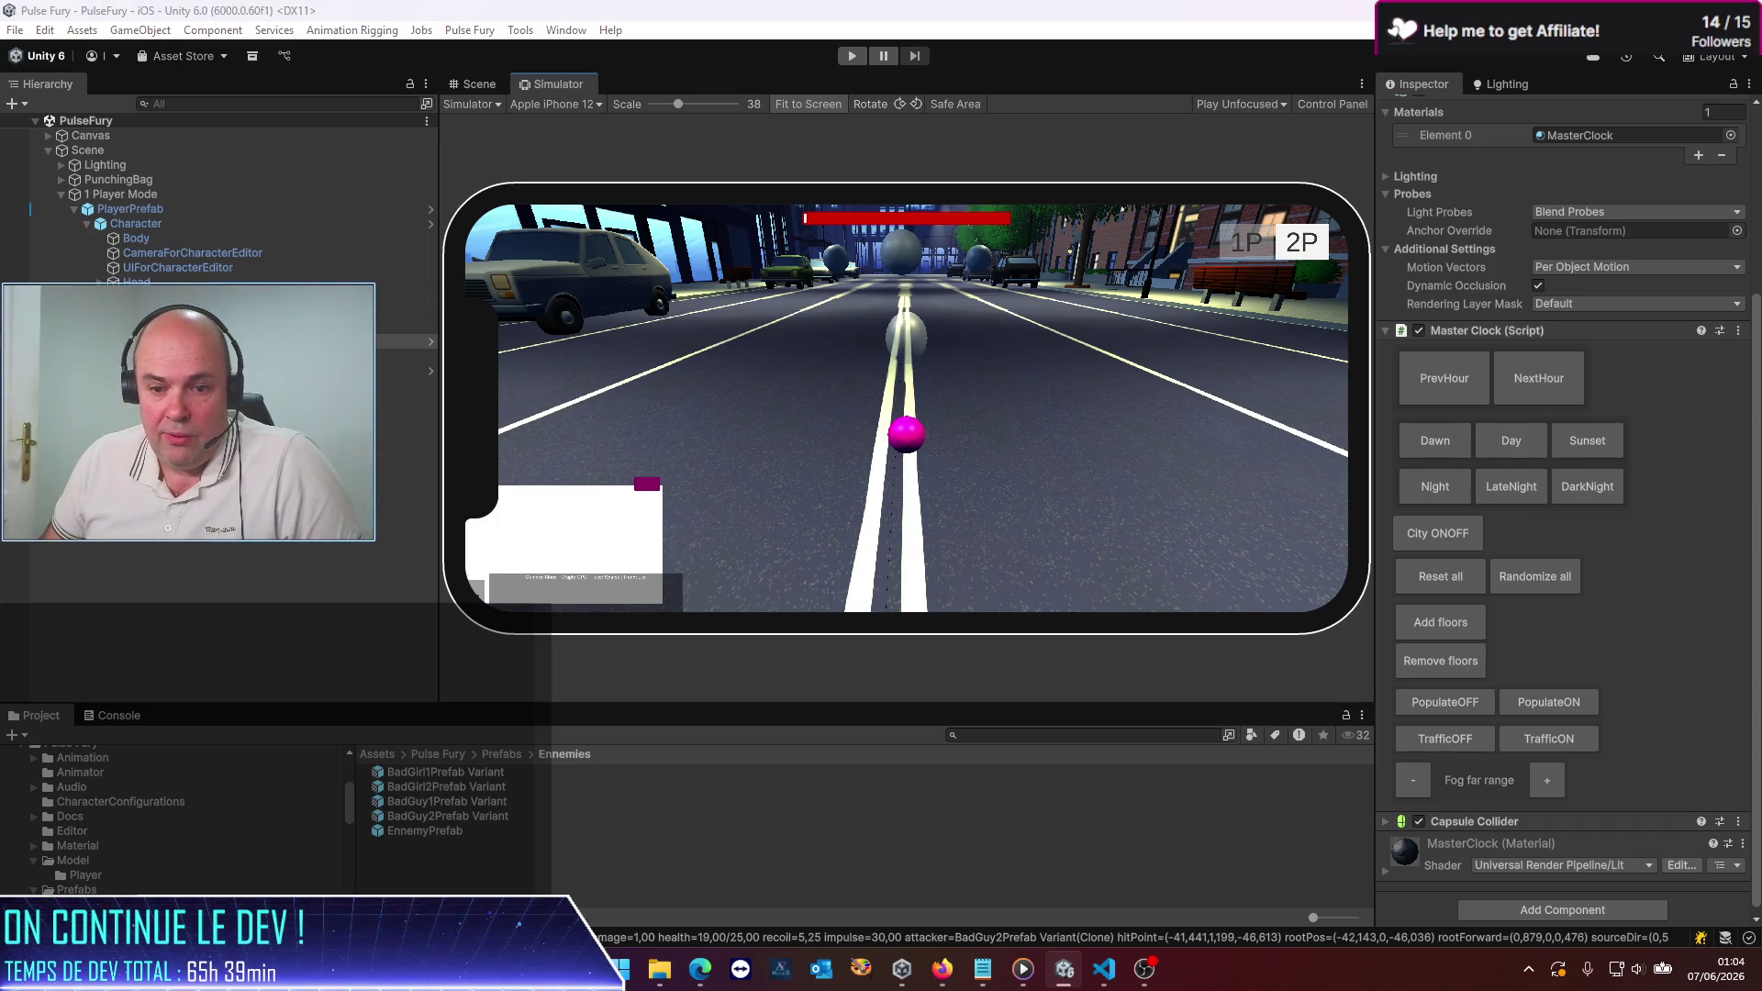